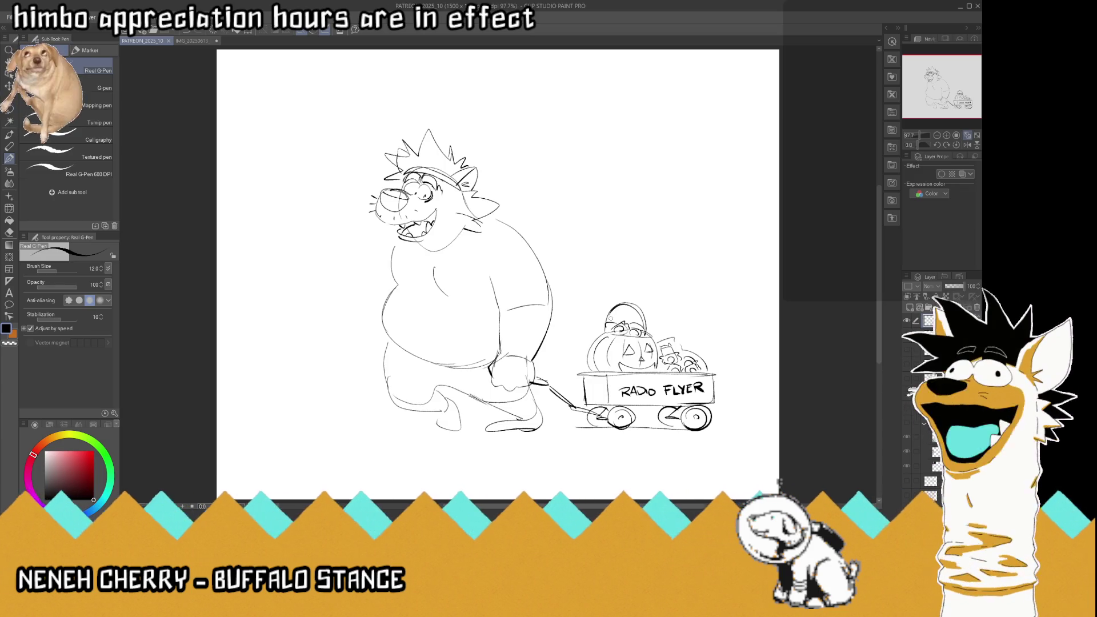
# Step: Erase the old lower belly and leg lines and redraw the belly curve and foot line
pyautogui.moveTo(384, 343)
pyautogui.mouseDown()
pyautogui.moveTo(394, 398)
pyautogui.moveTo(463, 352)
pyautogui.moveTo(382, 338)
pyautogui.moveTo(386, 294)
pyautogui.mouseUp()
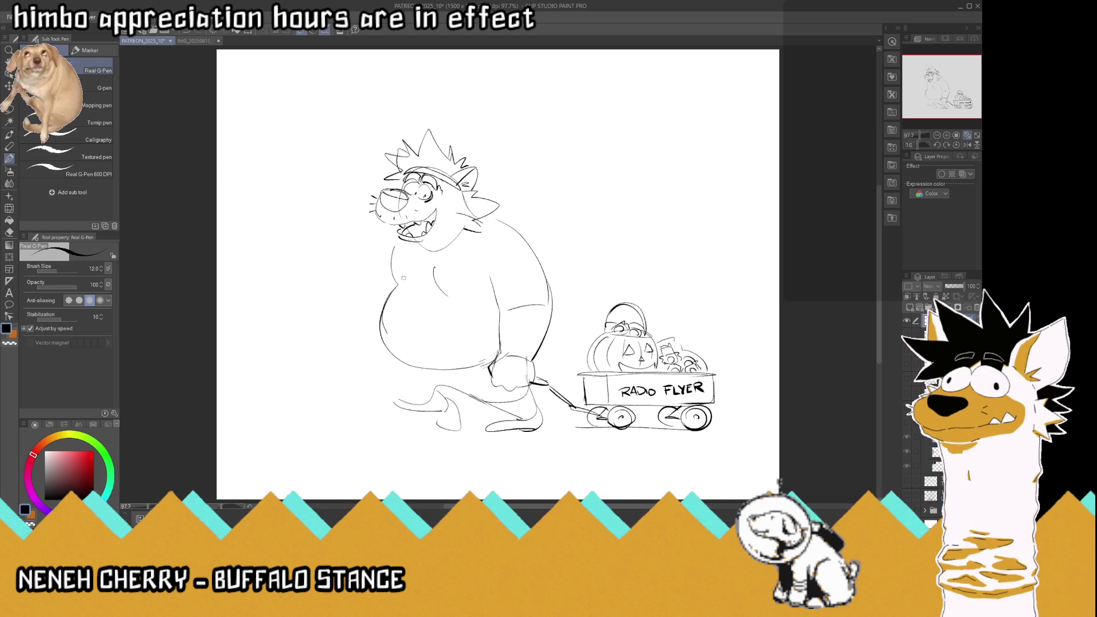
pyautogui.moveTo(381, 364)
pyautogui.mouseDown()
pyautogui.moveTo(367, 388)
pyautogui.moveTo(485, 386)
pyautogui.mouseUp()
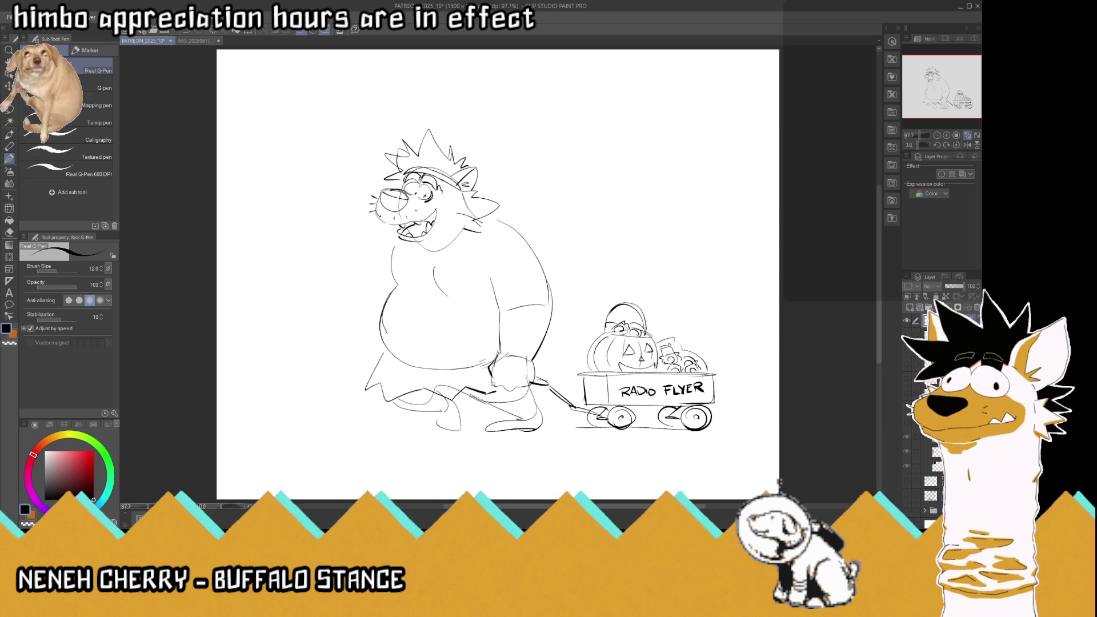
pyautogui.hotkey('ctrl', 'z')
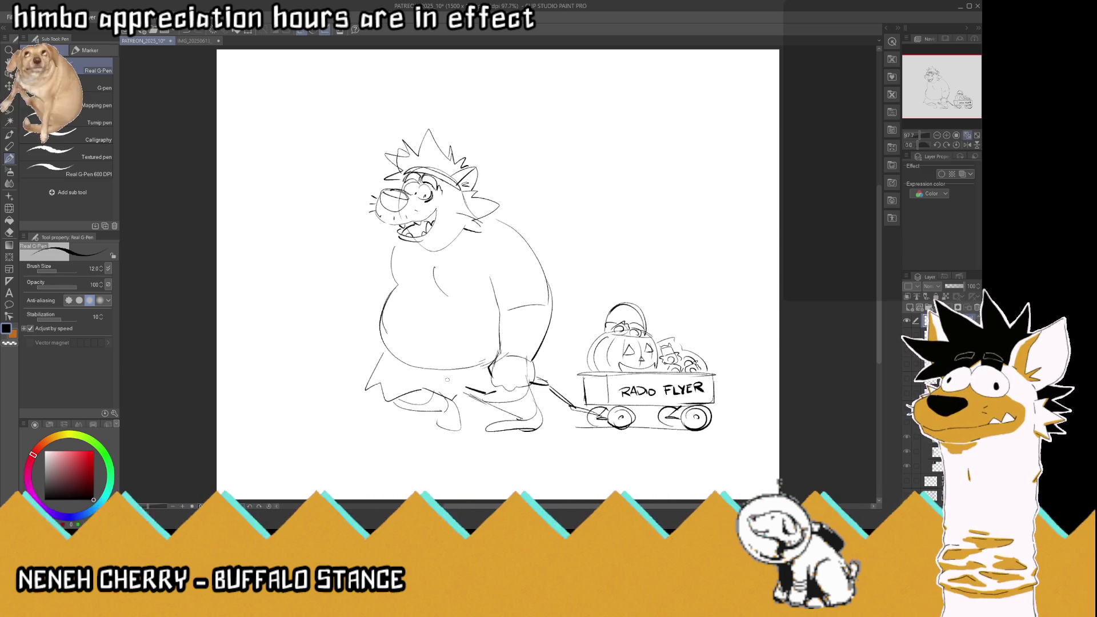
pyautogui.moveTo(452, 386); pyautogui.dragTo(468, 392)
# Step: Ink a black spot on the loincloth and a line from the back toward the wagon
pyautogui.moveTo(386, 374); pyautogui.dragTo(417, 382)
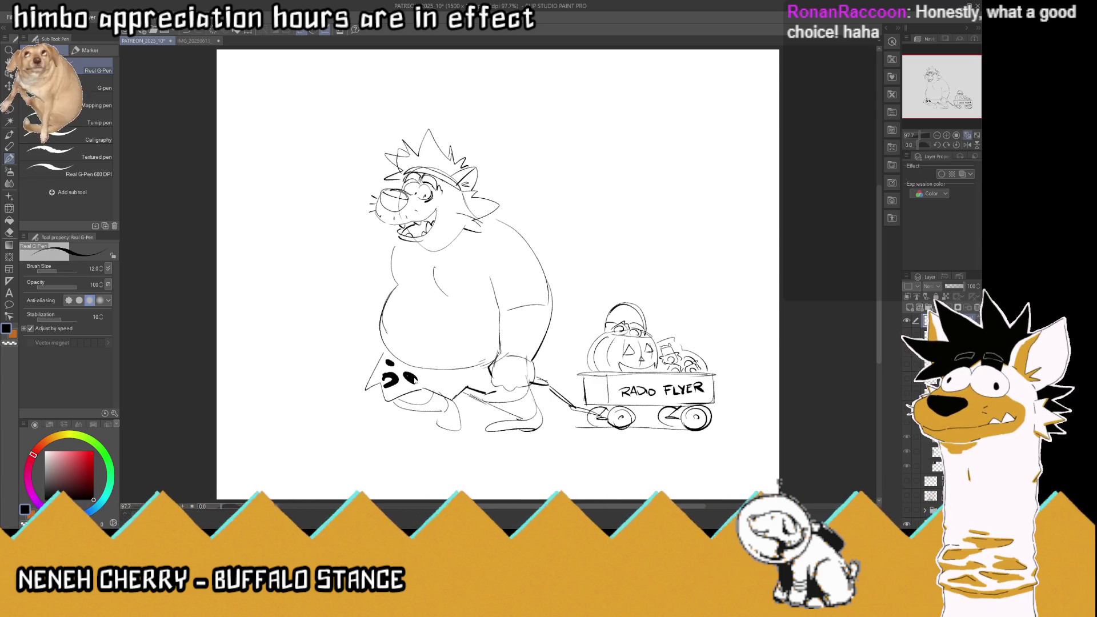
pyautogui.hotkey('ctrl', 'z')
pyautogui.hotkey('ctrl', 'z')
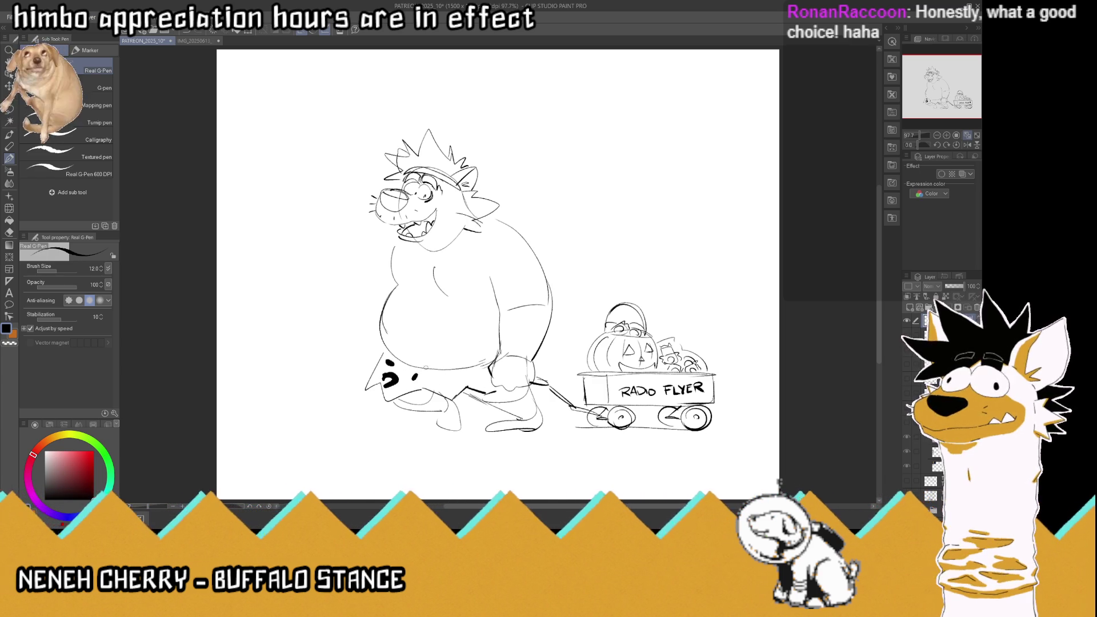
pyautogui.moveTo(433, 378); pyautogui.dragTo(451, 389)
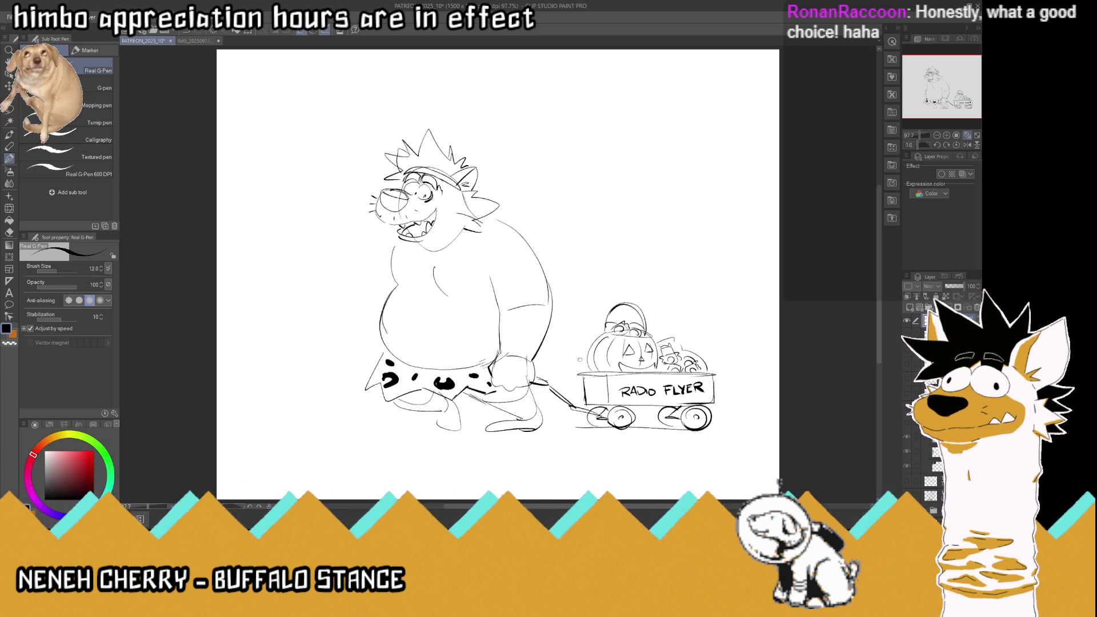
pyautogui.moveTo(550, 344); pyautogui.dragTo(585, 350)
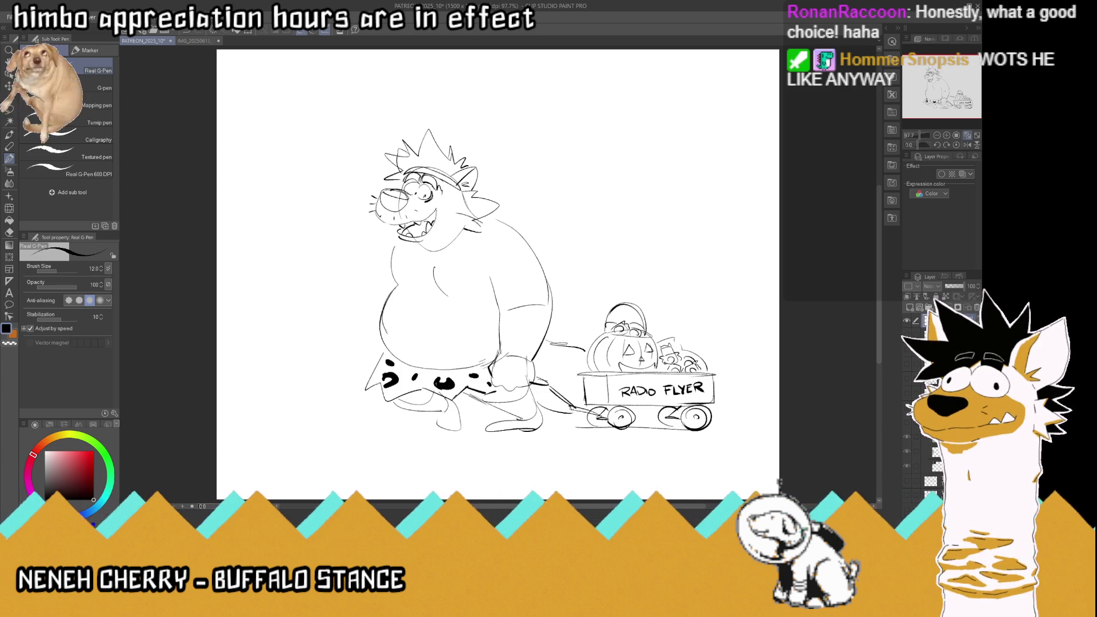
# Step: Ink the outlines of both feet and a short stroke near the hand
pyautogui.moveTo(490, 429); pyautogui.dragTo(503, 419)
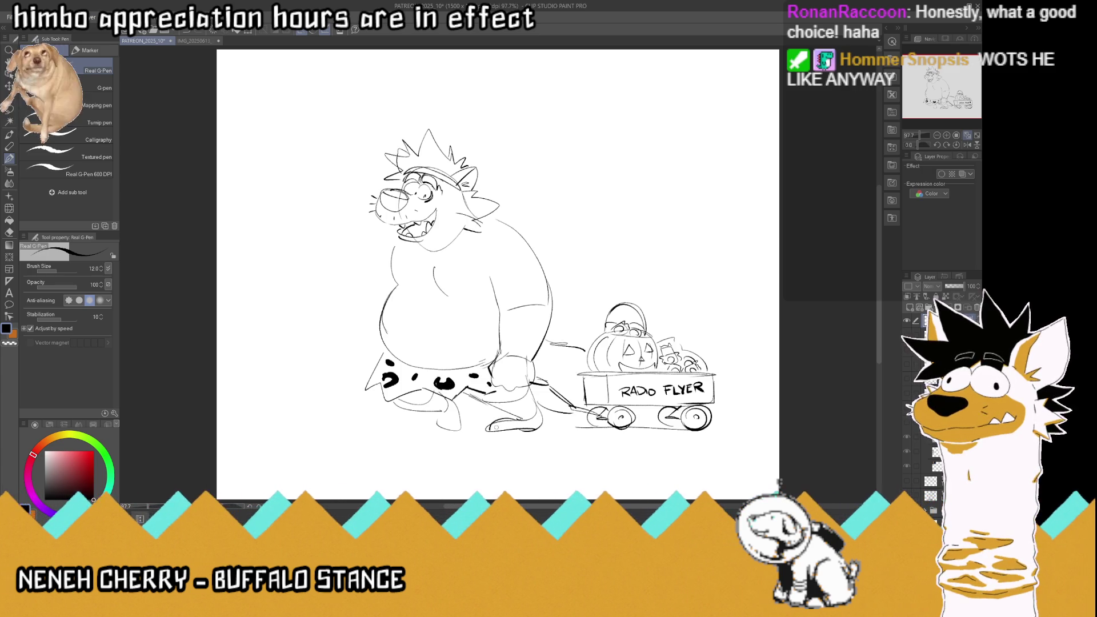
pyautogui.moveTo(437, 428)
pyautogui.mouseDown()
pyautogui.moveTo(445, 413)
pyautogui.moveTo(546, 431)
pyautogui.mouseUp()
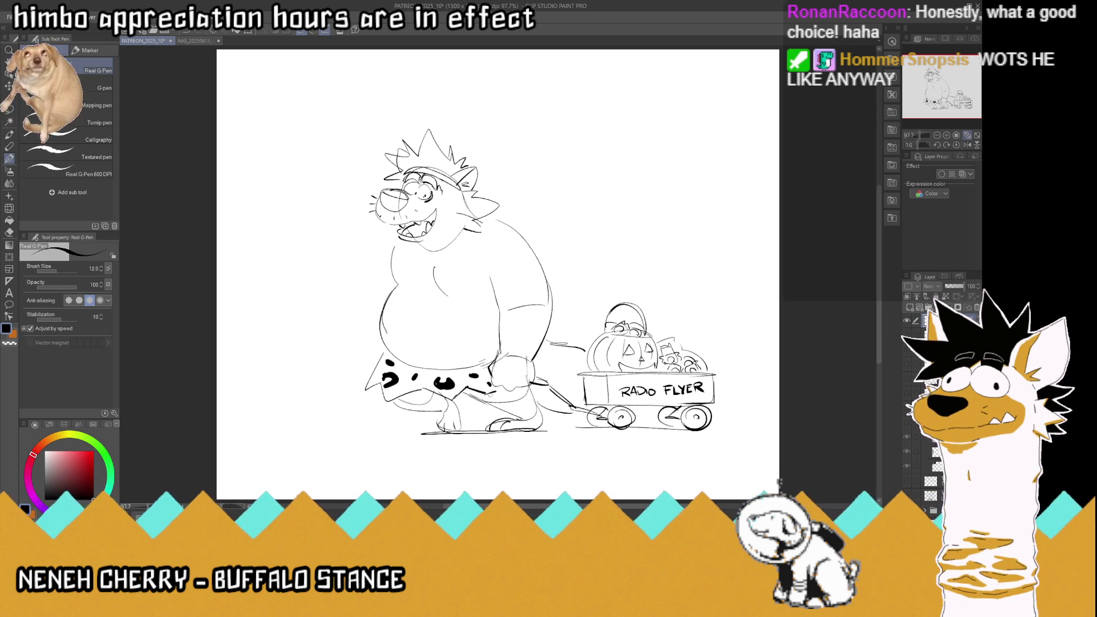
pyautogui.moveTo(514, 387); pyautogui.dragTo(525, 385)
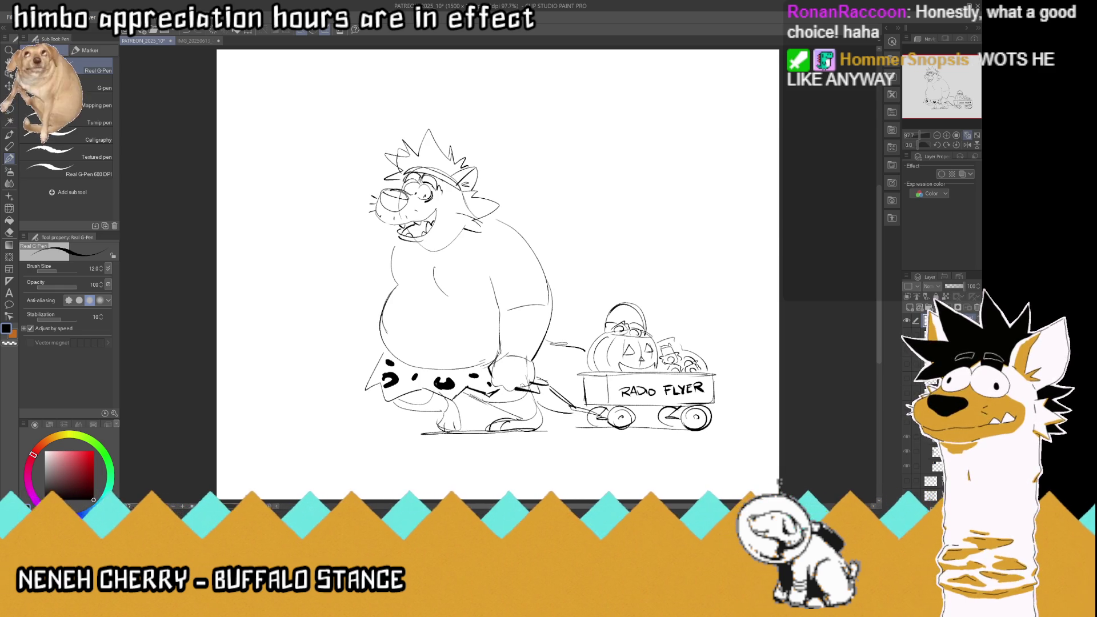
# Step: Add fur strokes along the back, a chest mark, and fill the nose solid black
pyautogui.moveTo(504, 219); pyautogui.dragTo(528, 235)
pyautogui.moveTo(422, 266); pyautogui.dragTo(429, 273)
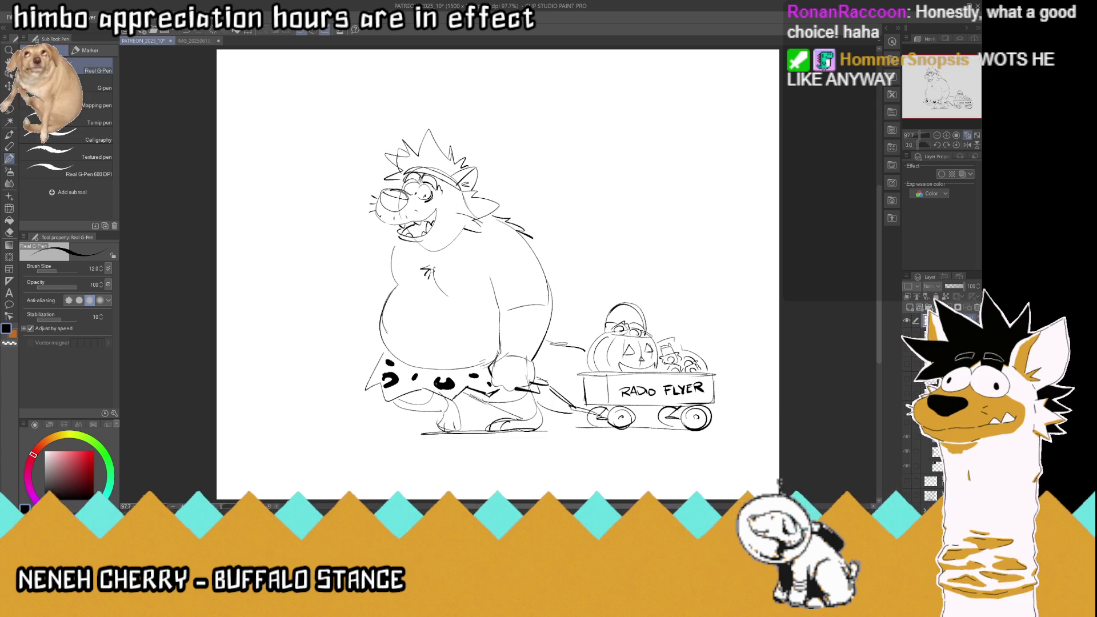
pyautogui.moveTo(397, 196)
pyautogui.mouseDown()
pyautogui.moveTo(409, 209)
pyautogui.moveTo(390, 209)
pyautogui.moveTo(405, 204)
pyautogui.mouseUp()
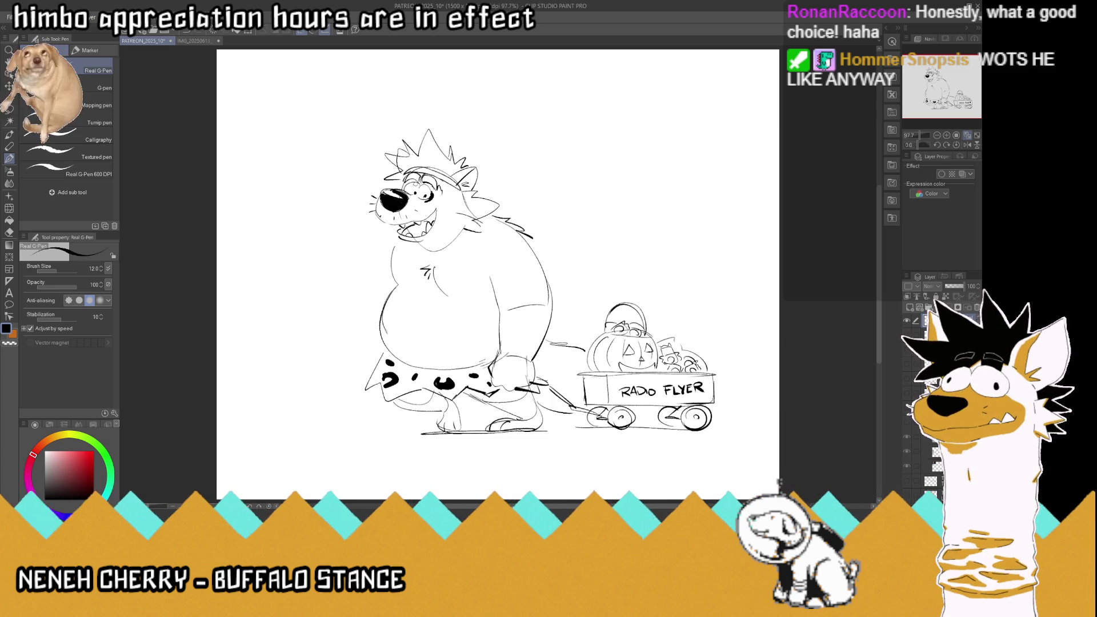
# Step: Ink the eye details, fill the hair spikes solid black, and darken the body outline
pyautogui.moveTo(420, 177)
pyautogui.mouseDown()
pyautogui.moveTo(489, 193)
pyautogui.moveTo(507, 212)
pyautogui.moveTo(436, 137)
pyautogui.moveTo(422, 154)
pyautogui.moveTo(384, 163)
pyautogui.moveTo(408, 176)
pyautogui.moveTo(432, 134)
pyautogui.moveTo(448, 174)
pyautogui.moveTo(443, 138)
pyautogui.mouseUp()
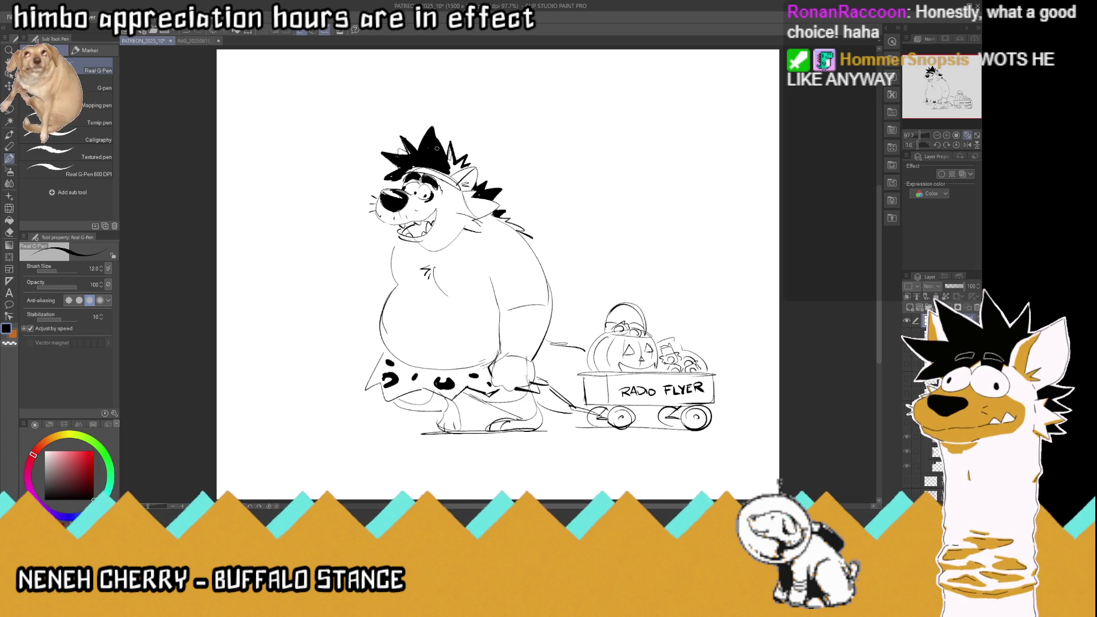
pyautogui.moveTo(447, 176)
pyautogui.mouseDown()
pyautogui.moveTo(472, 163)
pyautogui.moveTo(452, 151)
pyautogui.mouseUp()
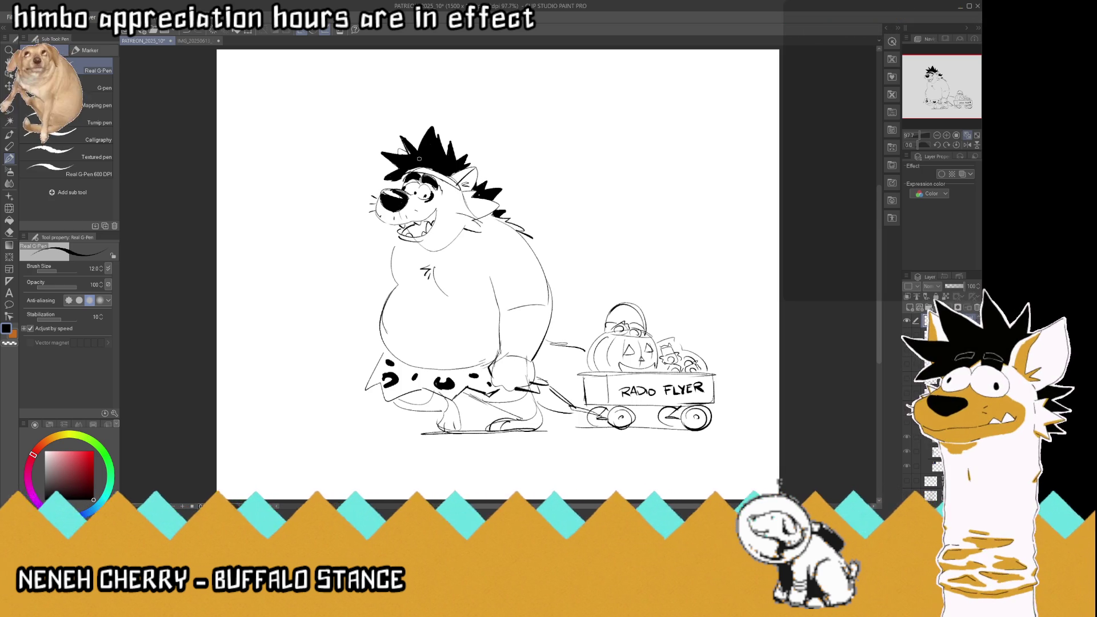
pyautogui.moveTo(551, 306)
pyautogui.mouseDown()
pyautogui.moveTo(562, 316)
pyautogui.moveTo(555, 307)
pyautogui.mouseUp()
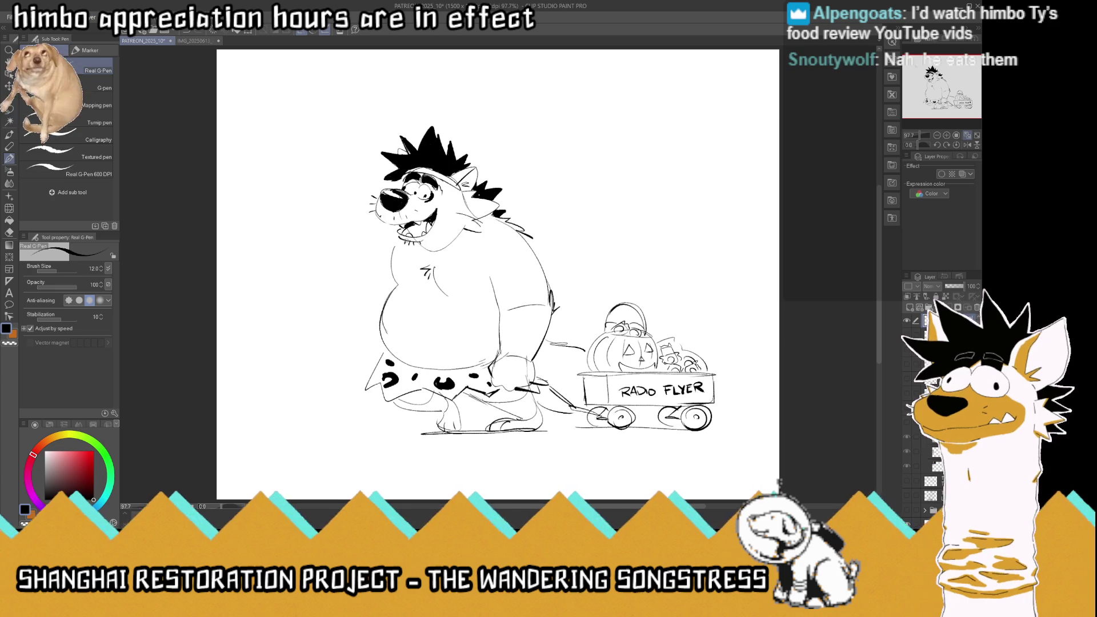
# Step: Sketch the left arm down the figure's side and give the loincloth waistband a jagged edge
pyautogui.moveTo(378, 240); pyautogui.dragTo(354, 313)
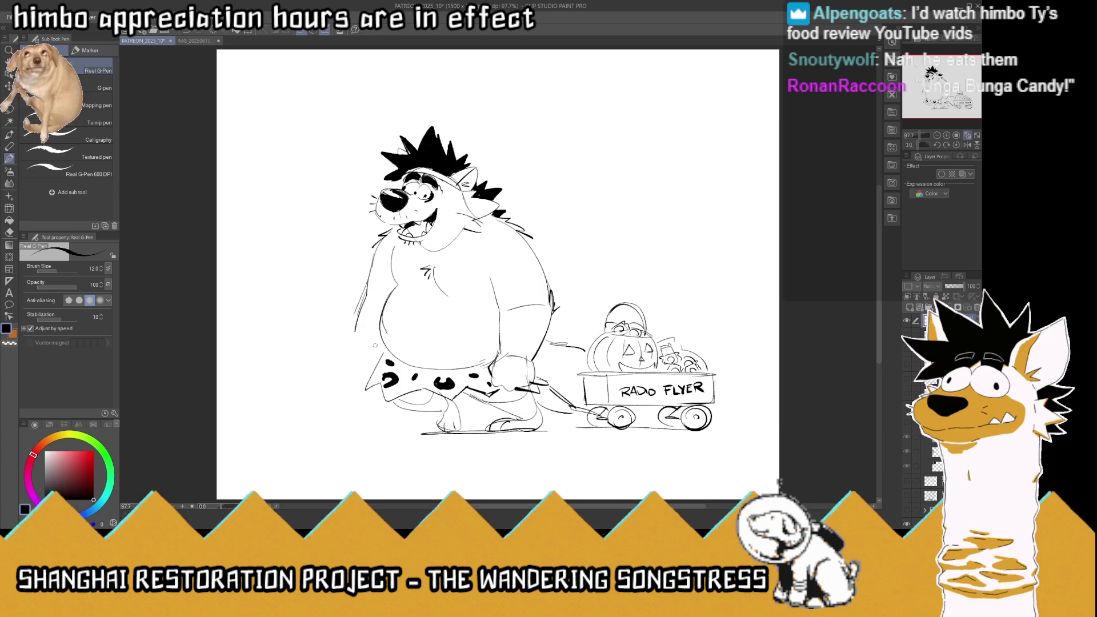
pyautogui.moveTo(355, 341); pyautogui.dragTo(363, 379)
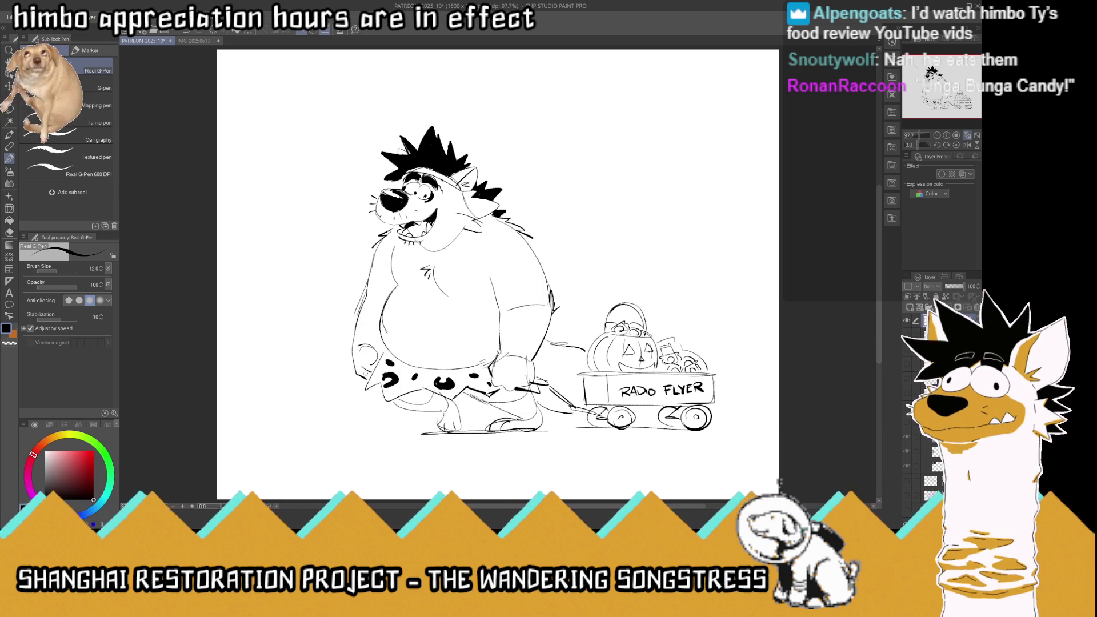
pyautogui.moveTo(412, 354)
pyautogui.mouseDown()
pyautogui.moveTo(422, 362)
pyautogui.moveTo(408, 365)
pyautogui.moveTo(437, 365)
pyautogui.mouseUp()
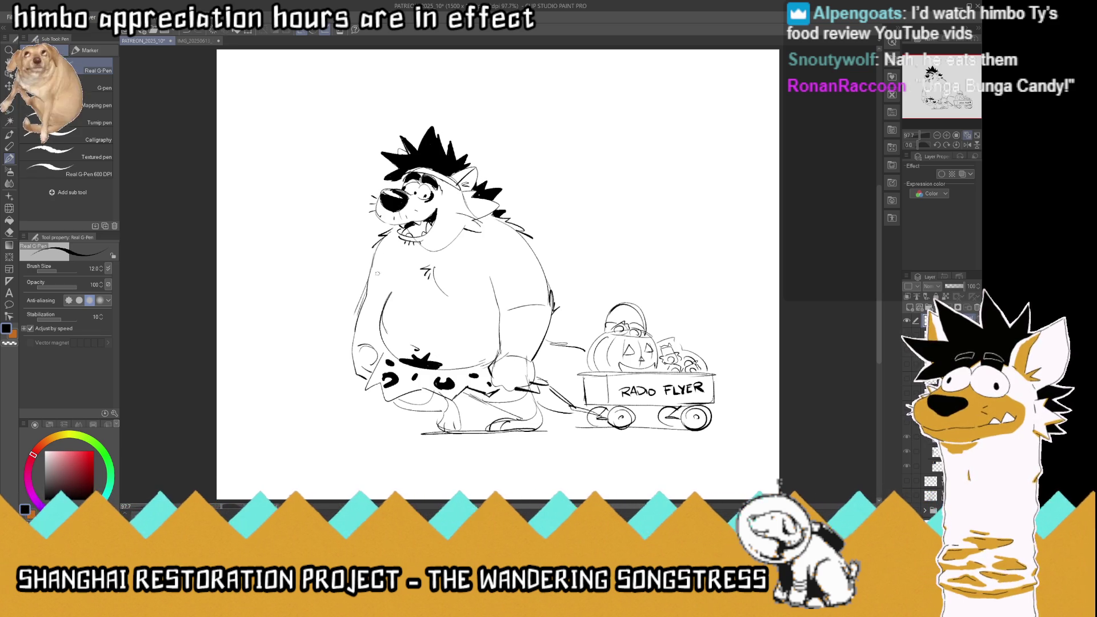
# Step: Add a chest stroke, undo a stray belly mark, and draw a star shape on the chest
pyautogui.moveTo(394, 287); pyautogui.dragTo(390, 256)
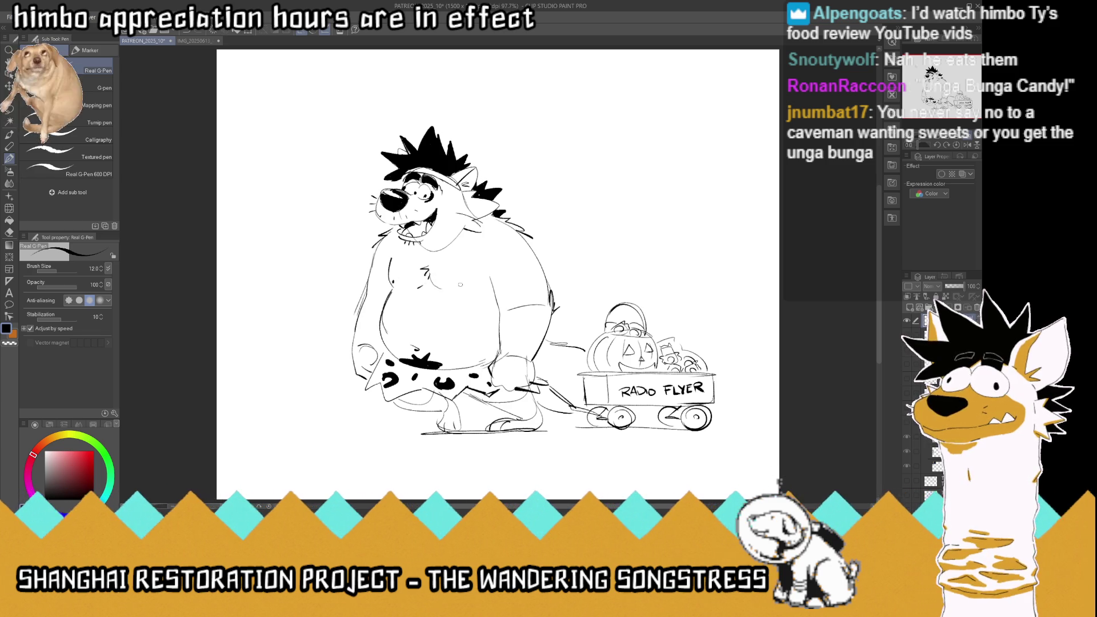
pyautogui.moveTo(460, 282); pyautogui.dragTo(461, 285)
pyautogui.hotkey('ctrl', 'z')
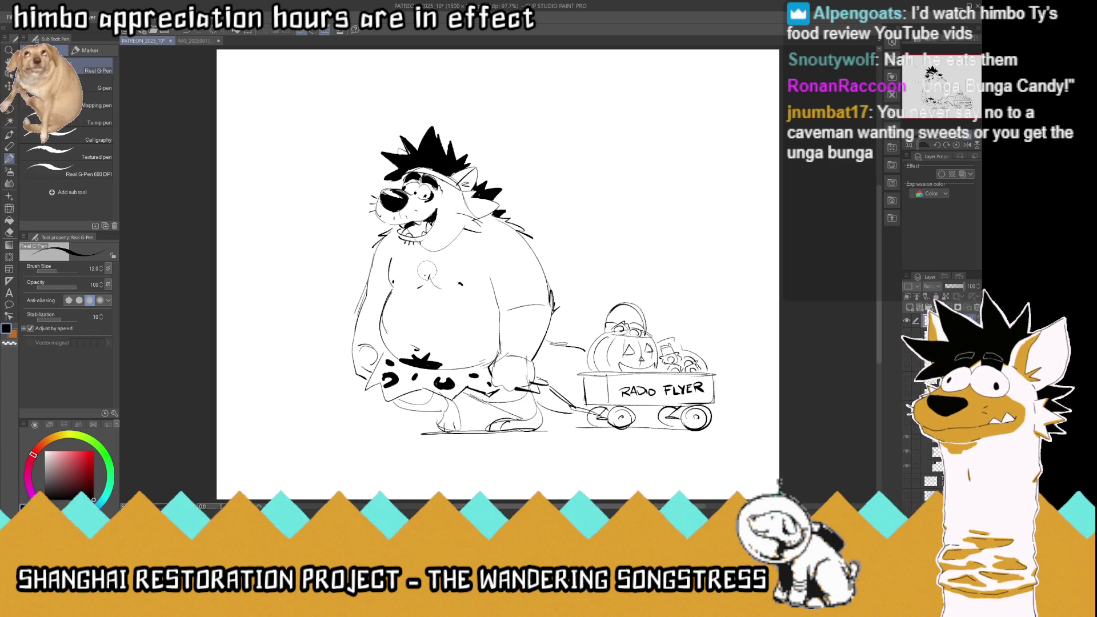
pyautogui.moveTo(431, 265)
pyautogui.mouseDown()
pyautogui.moveTo(437, 283)
pyautogui.moveTo(425, 284)
pyautogui.mouseUp()
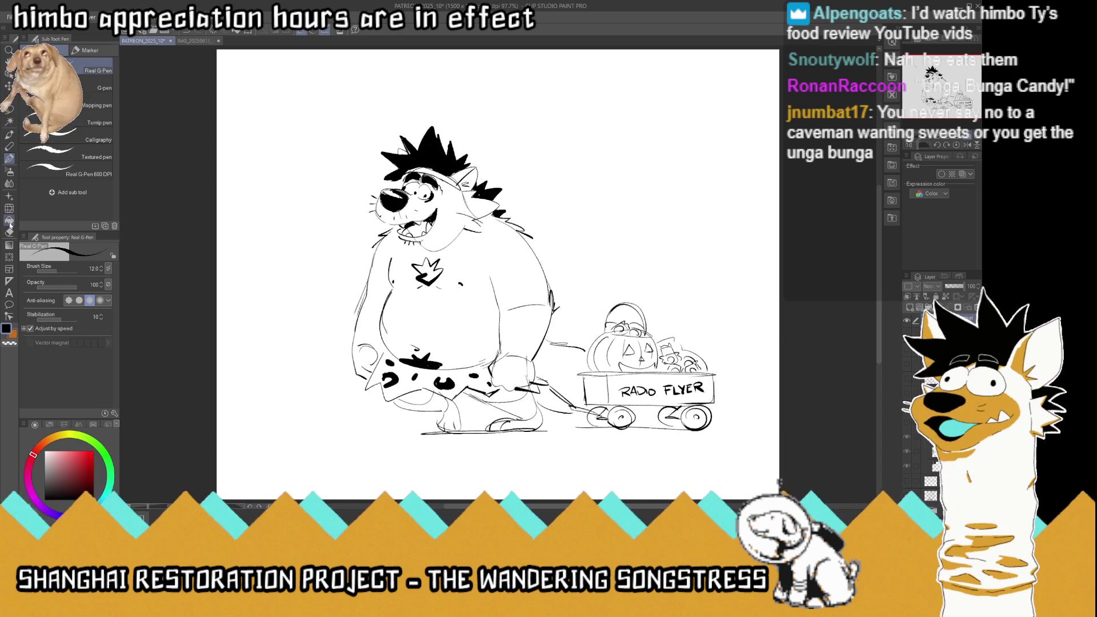
# Step: Fill the chest star solid black with the Fill tool and return to the pen
pyautogui.press('g')
pyautogui.click(425, 272)
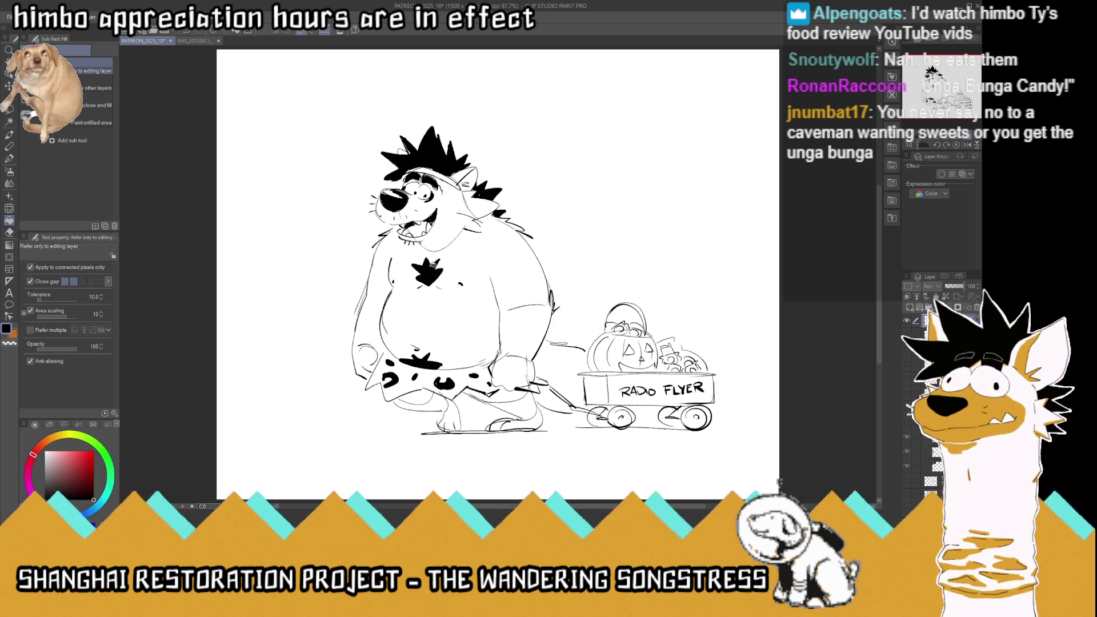
pyautogui.click(9, 158)
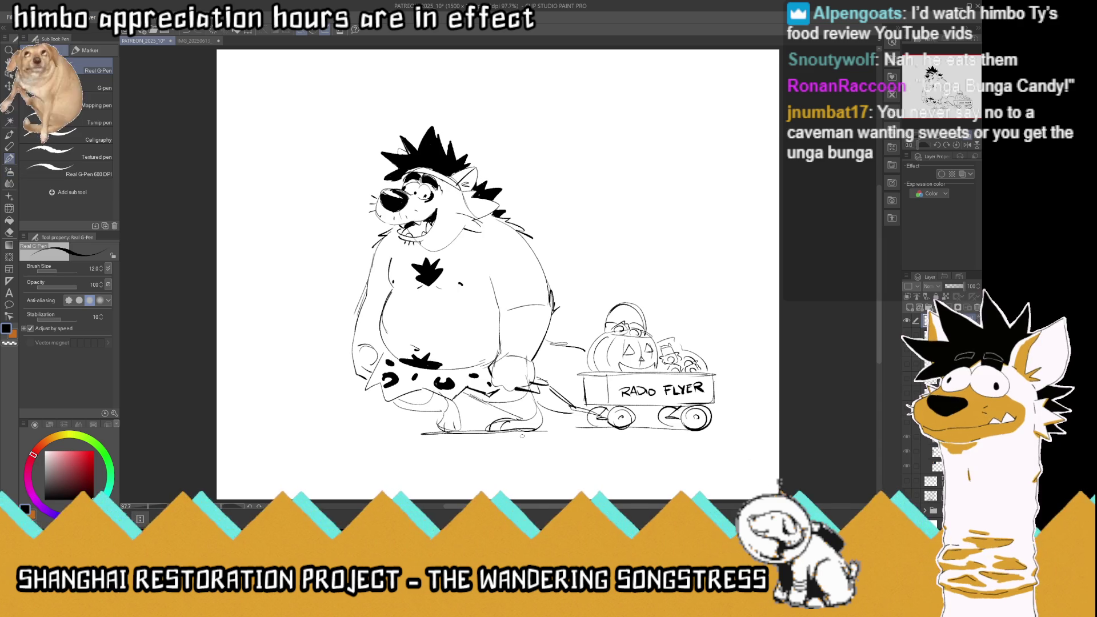
# Step: Ink thick black ground shadows under the feet and the wagon wheels
pyautogui.moveTo(565, 432); pyautogui.dragTo(430, 433)
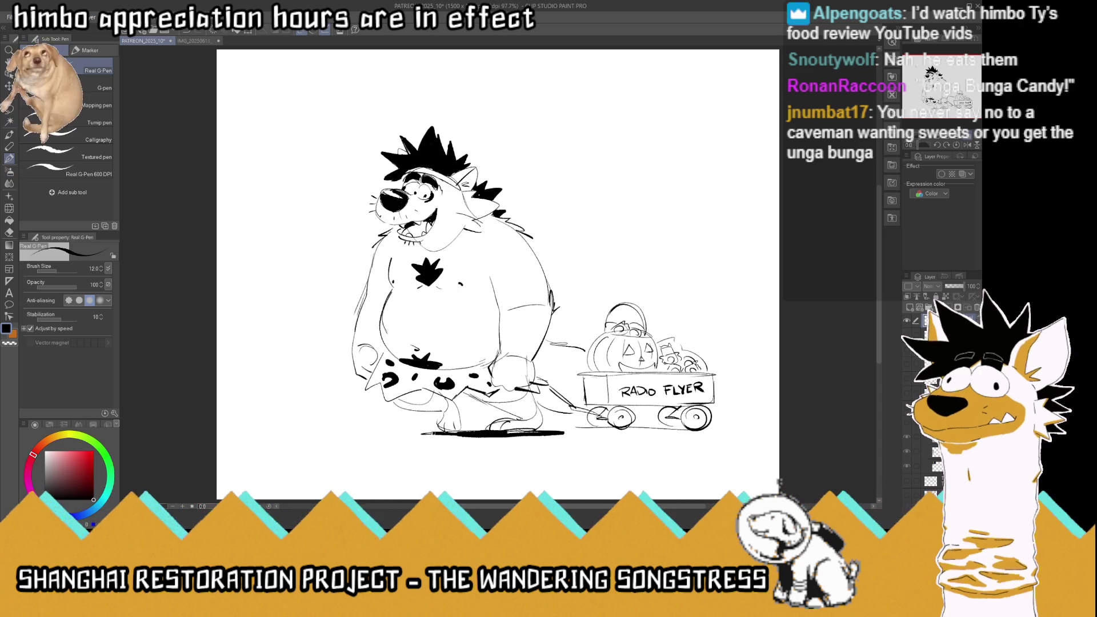
pyautogui.moveTo(593, 430)
pyautogui.mouseDown()
pyautogui.moveTo(722, 430)
pyautogui.moveTo(576, 428)
pyautogui.moveTo(644, 429)
pyautogui.mouseUp()
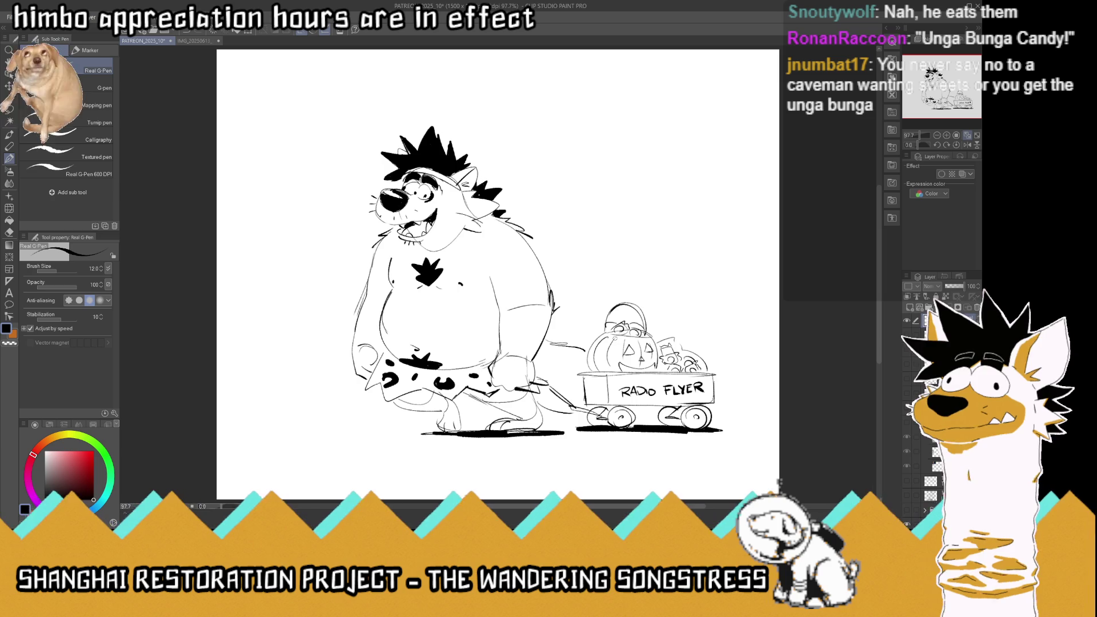
# Step: Undo the last foot strokes, add a leg stroke, and save the drawing
pyautogui.hotkey('ctrl', 'z')
pyautogui.hotkey('ctrl', 'z')
pyautogui.hotkey('ctrl', 'z')
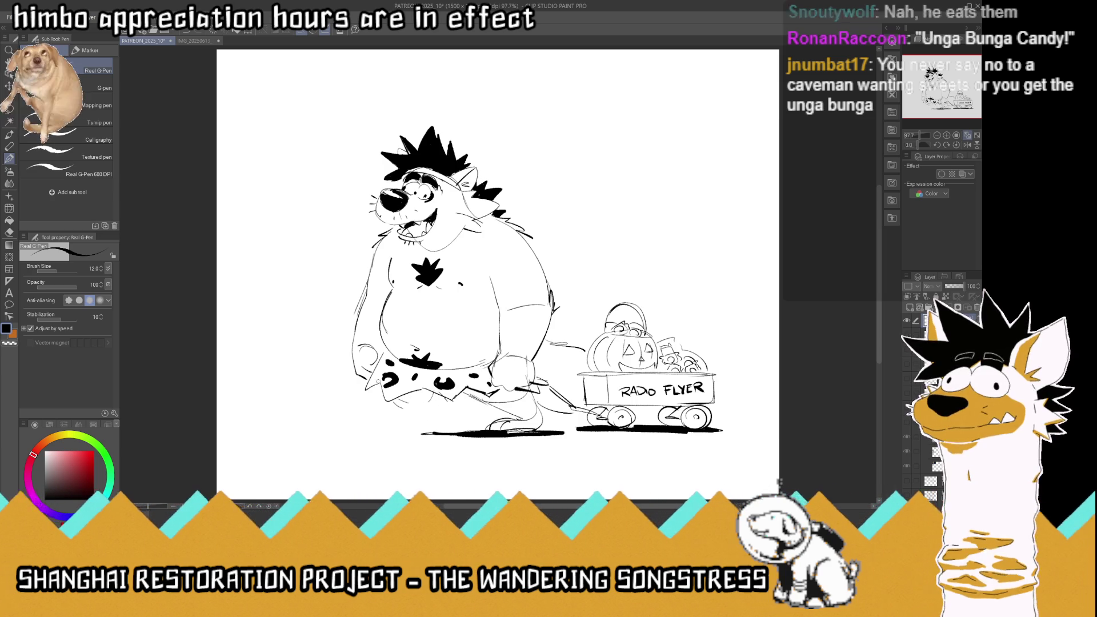
pyautogui.moveTo(383, 373)
pyautogui.mouseDown()
pyautogui.moveTo(375, 408)
pyautogui.moveTo(437, 427)
pyautogui.mouseUp()
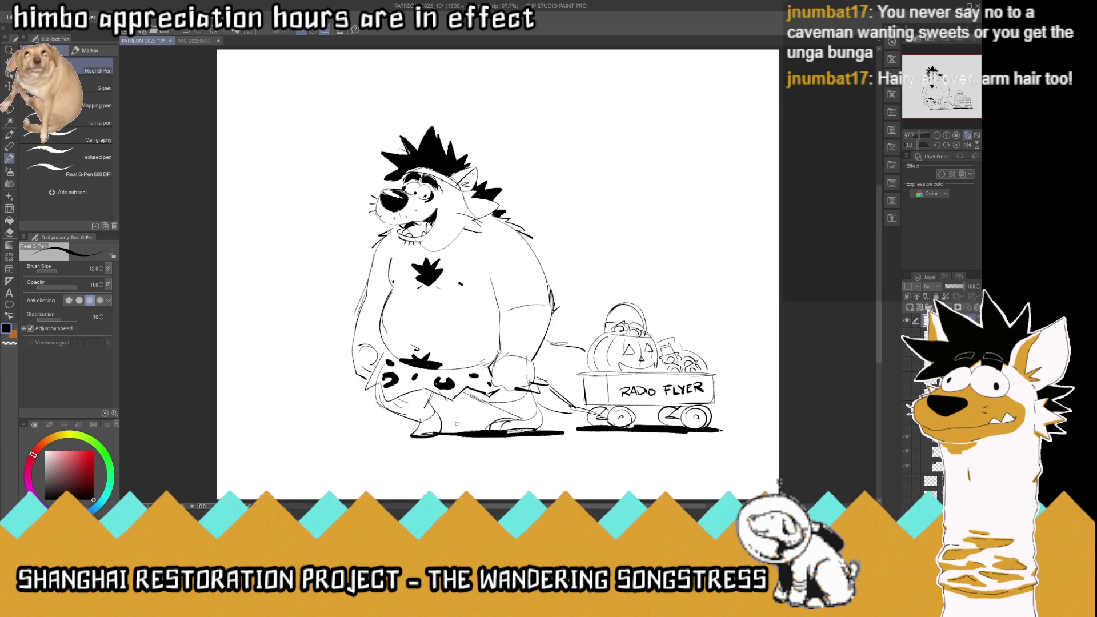
pyautogui.hotkey('ctrl', 's')
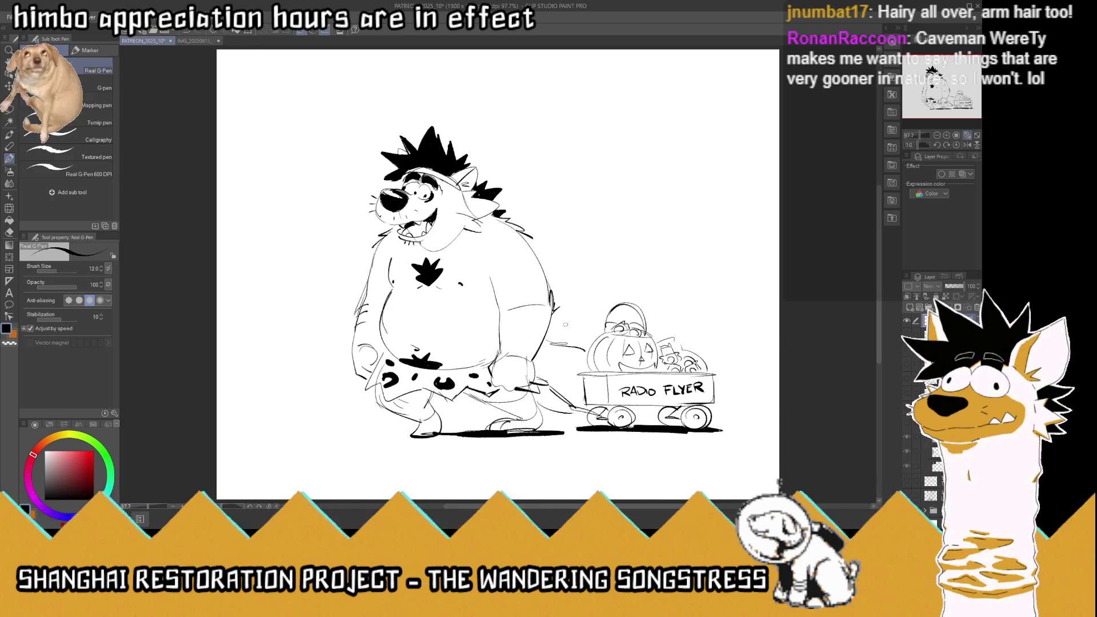
# Step: Add a small belly stroke, save the finished wagon drawing, and clear it from the canvas
pyautogui.moveTo(528, 314); pyautogui.dragTo(538, 321)
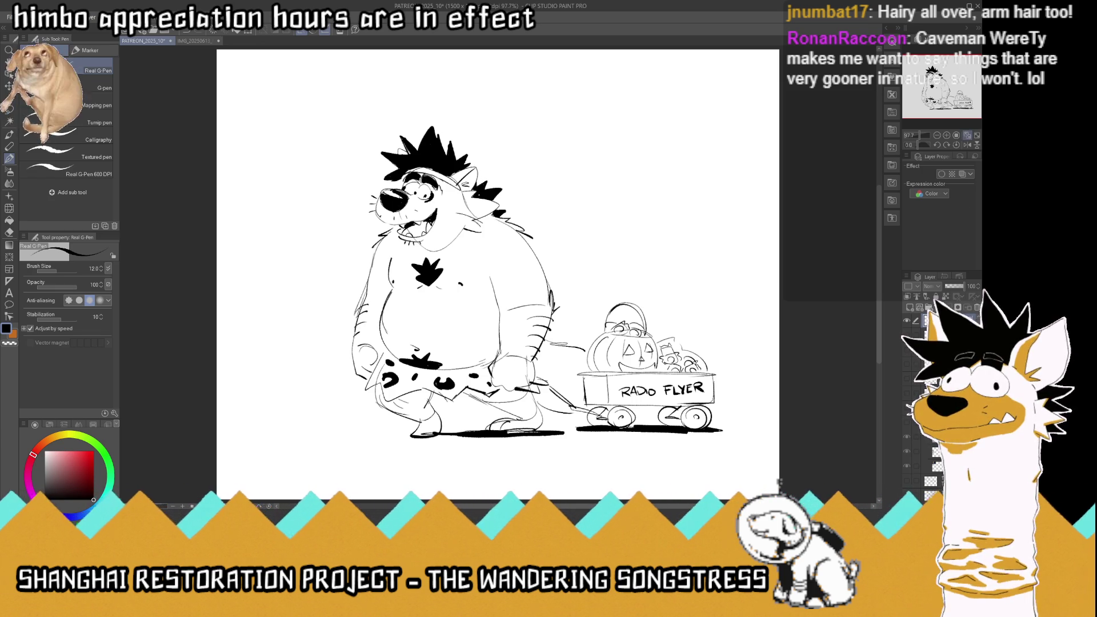
pyautogui.hotkey('ctrl', 's')
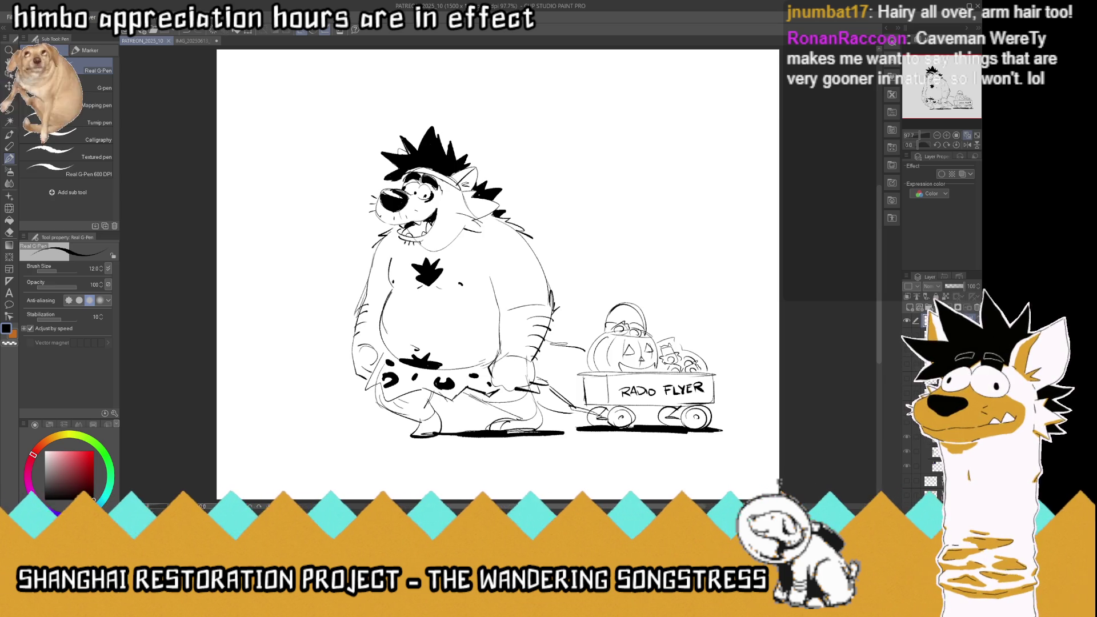
pyautogui.press('Delete')
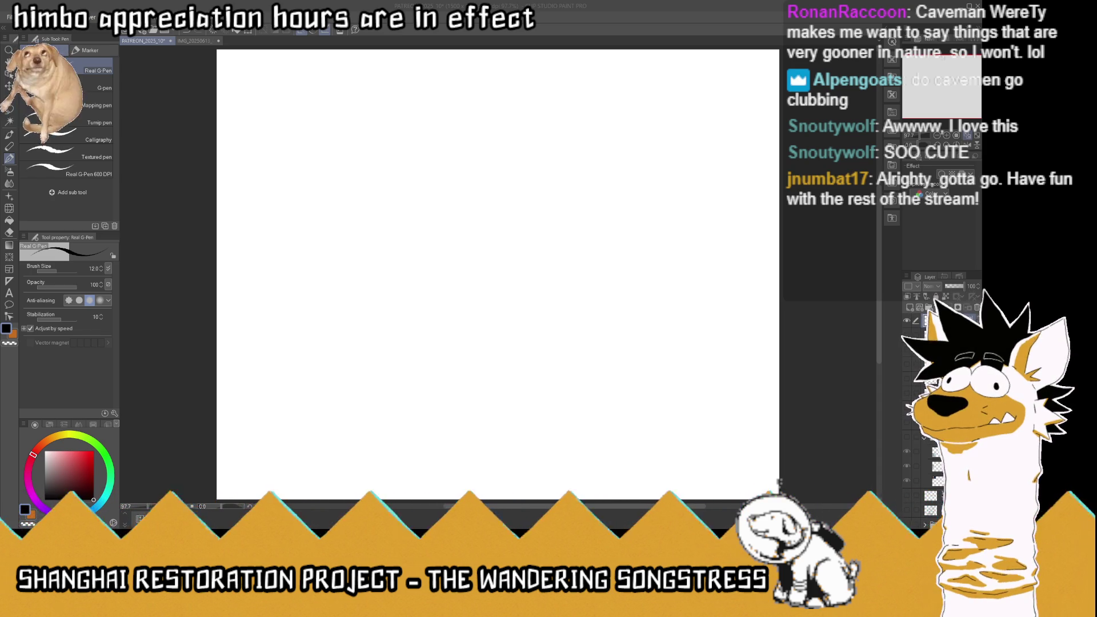
# Step: Undo to bring the wagon drawing back, then clear it from the canvas again
pyautogui.hotkey('ctrl', 'z')
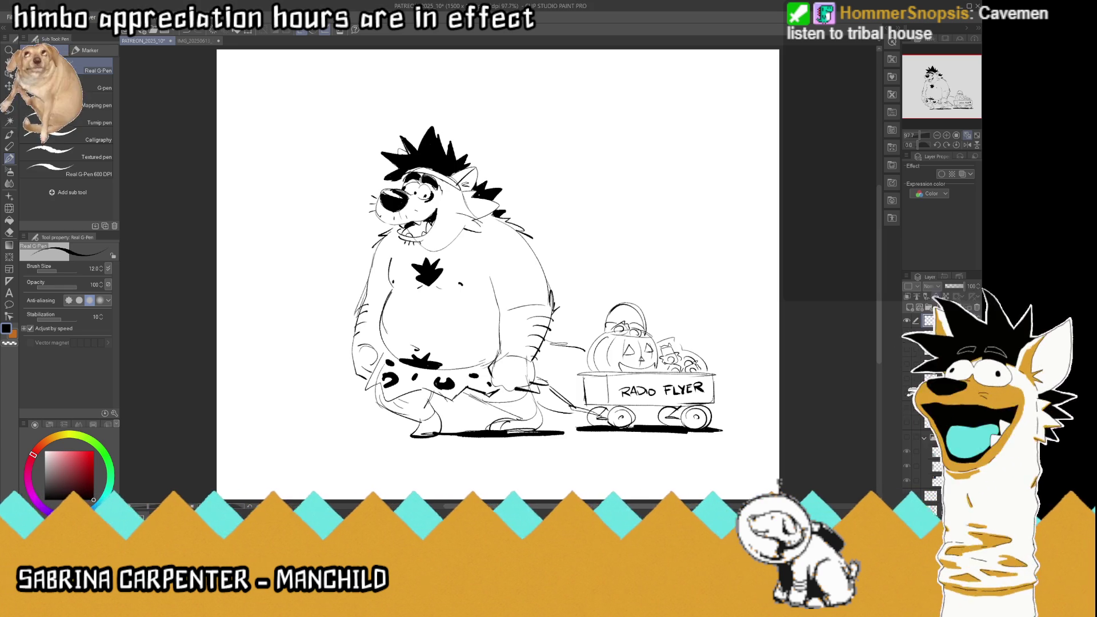
pyautogui.press('Delete')
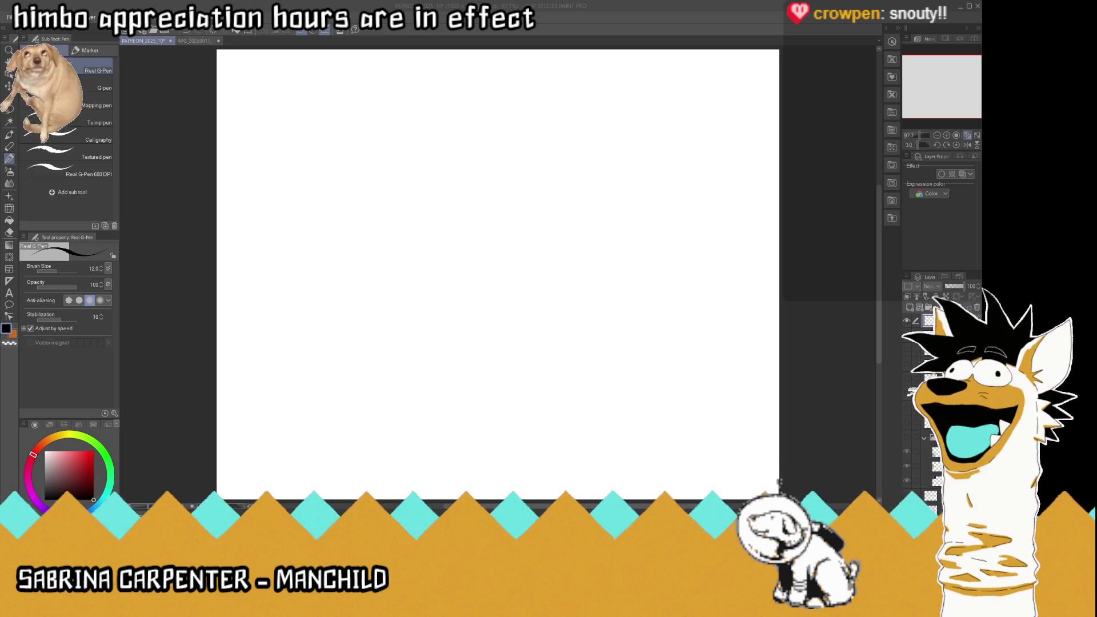
pyautogui.click(577, 8)
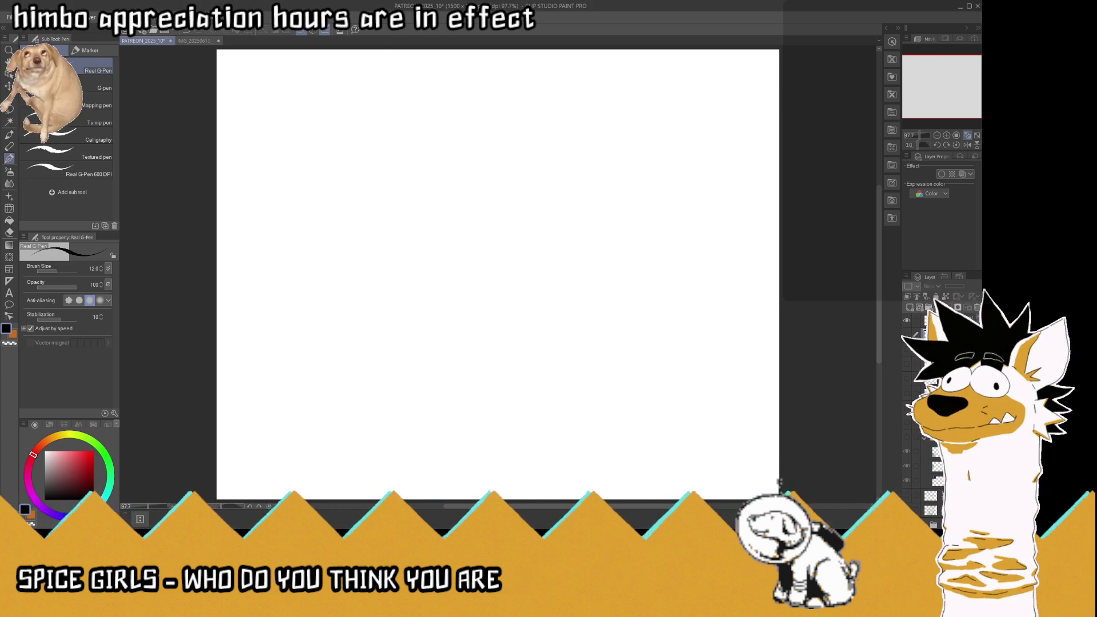
# Step: Paste the cave-painting reference and move it to the canvas top-left
pyautogui.hotkey('ctrl', 'v')
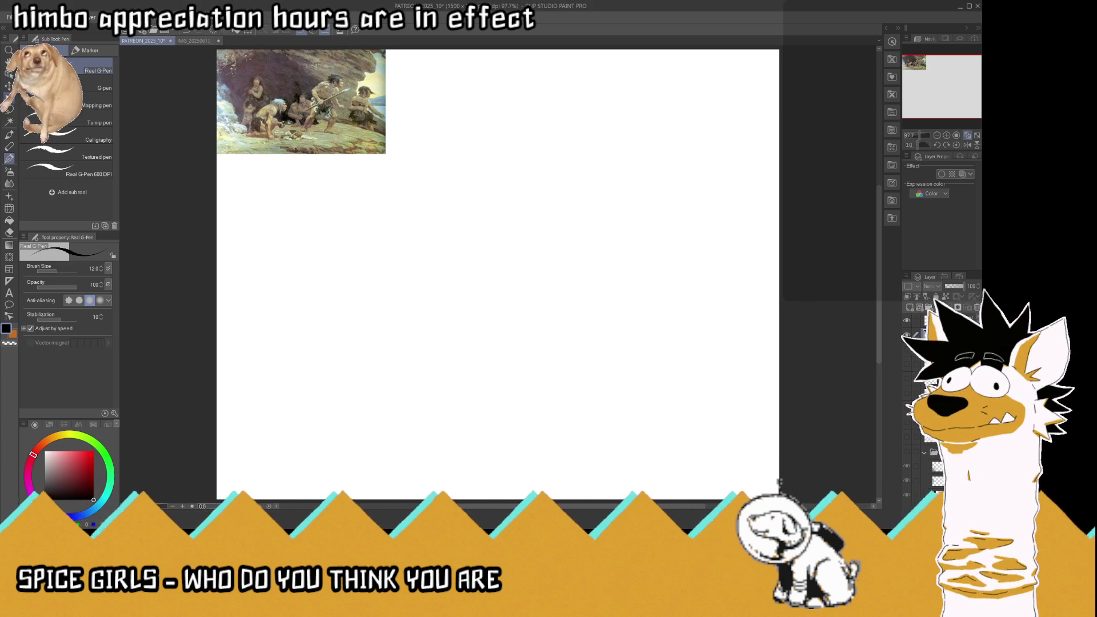
pyautogui.press('k')
pyautogui.moveTo(300, 103); pyautogui.dragTo(234, 120)
pyautogui.moveTo(262, 184); pyautogui.dragTo(250, 182)
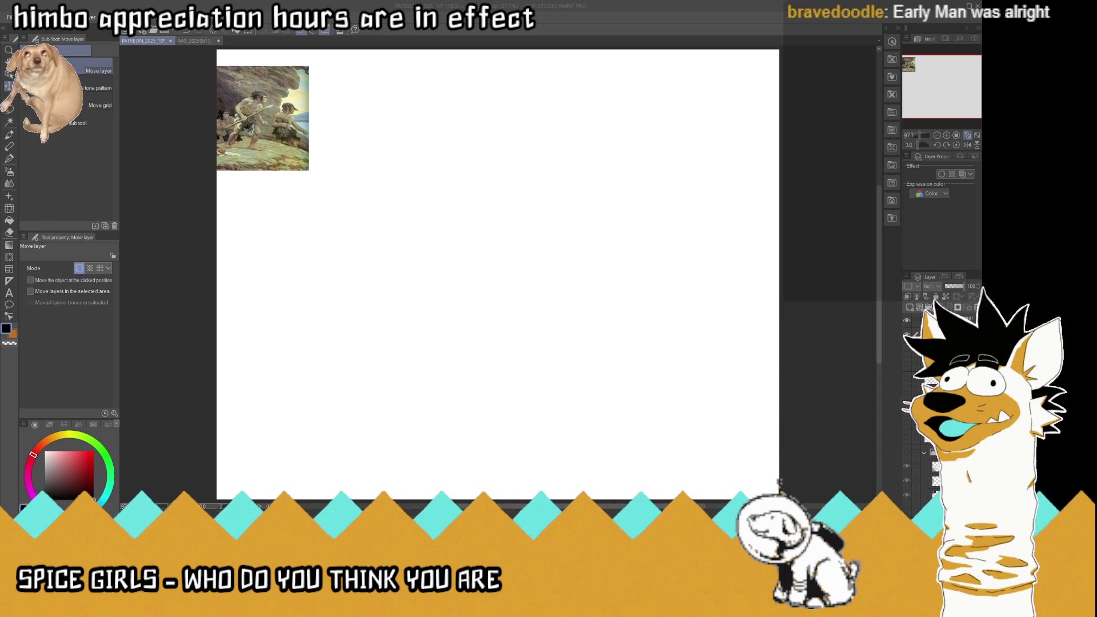
# Step: Paste the caveman costume photo onto the canvas and start its Free Transform
pyautogui.click(909, 397)
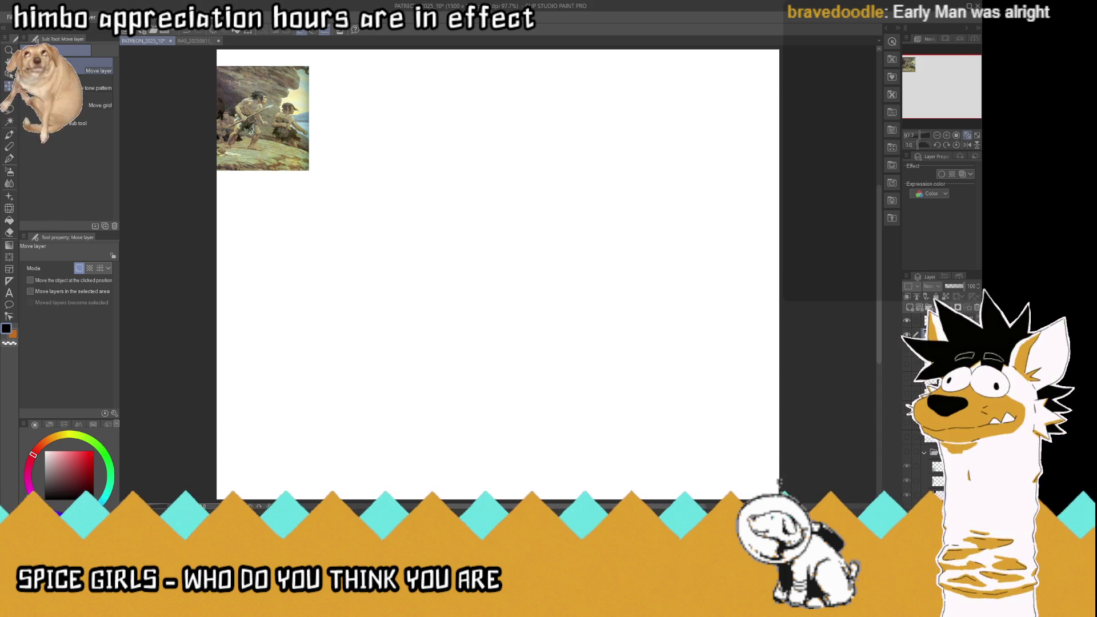
pyautogui.click(909, 398)
pyautogui.hotkey('ctrl', 't')
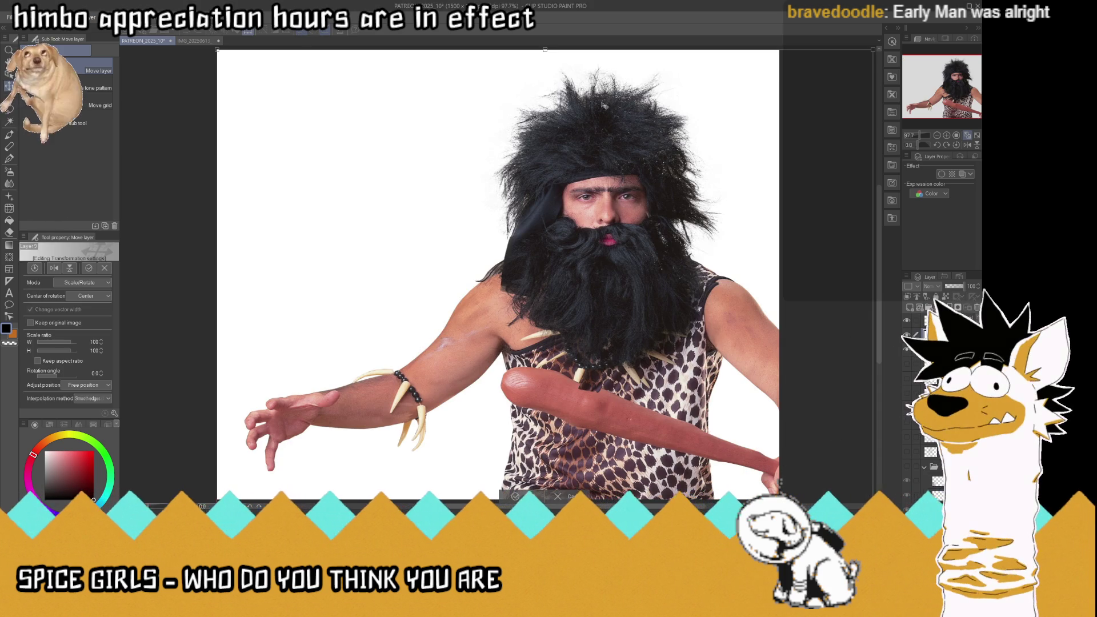
# Step: Scale the caveman photo to about 16% and place it beneath the cave painting, confirming the transform
pyautogui.moveTo(544, 48); pyautogui.dragTo(604, 443)
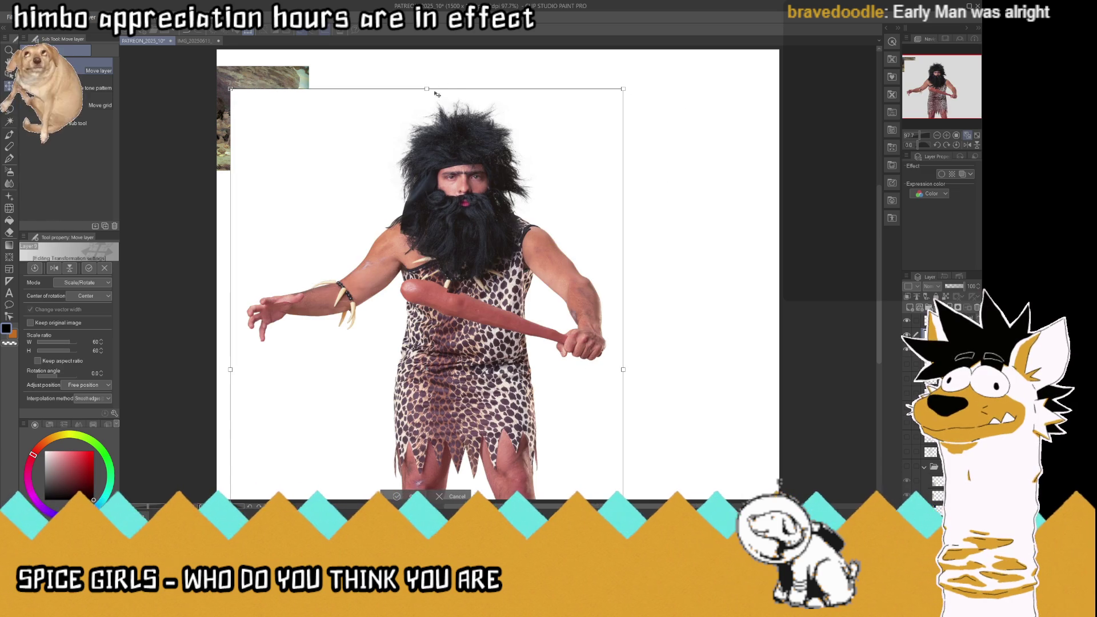
pyautogui.moveTo(604, 445); pyautogui.dragTo(513, 408)
pyautogui.moveTo(428, 454); pyautogui.dragTo(345, 235)
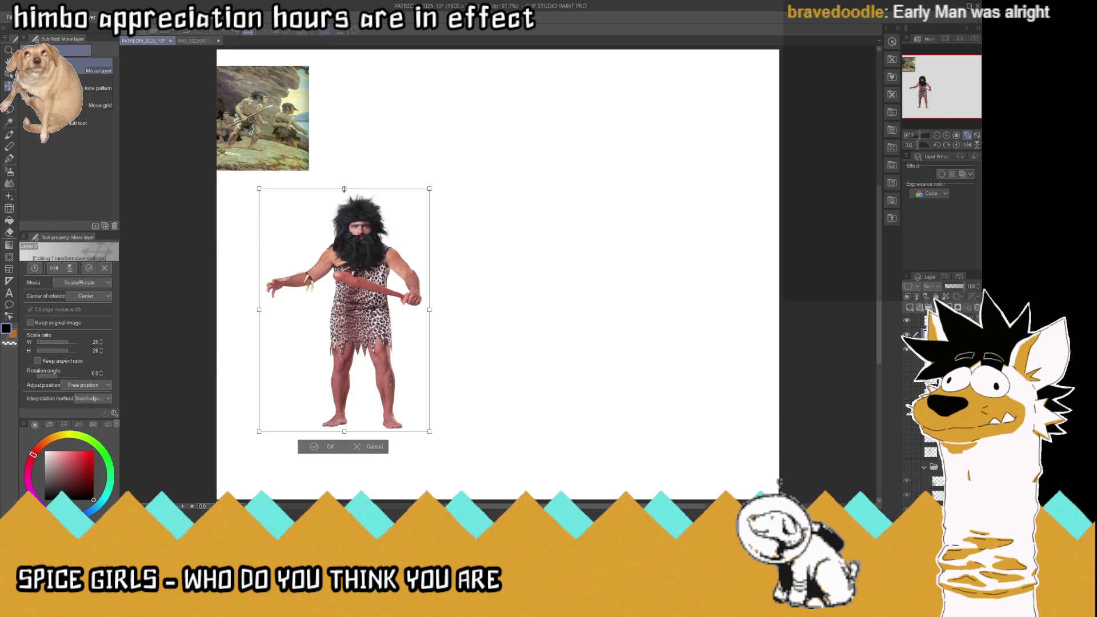
pyautogui.moveTo(432, 188); pyautogui.dragTo(404, 277)
pyautogui.moveTo(343, 361); pyautogui.dragTo(258, 276)
pyautogui.moveTo(272, 356); pyautogui.dragTo(277, 335)
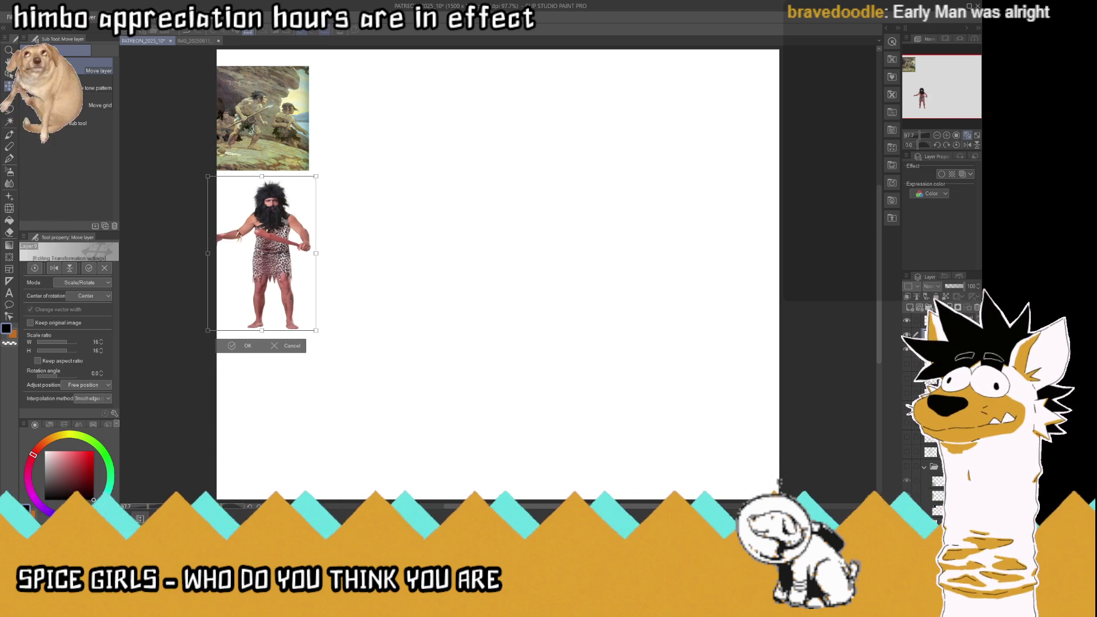
pyautogui.click(249, 345)
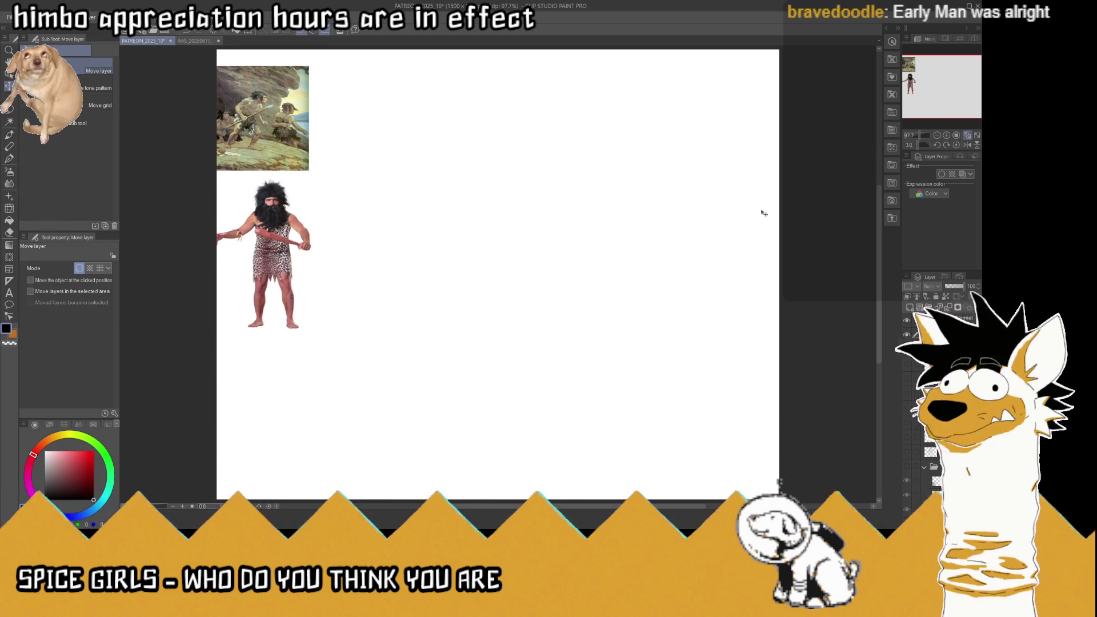
# Step: Lower the reference layer opacity so the images are semi-transparent
pyautogui.click(948, 297)
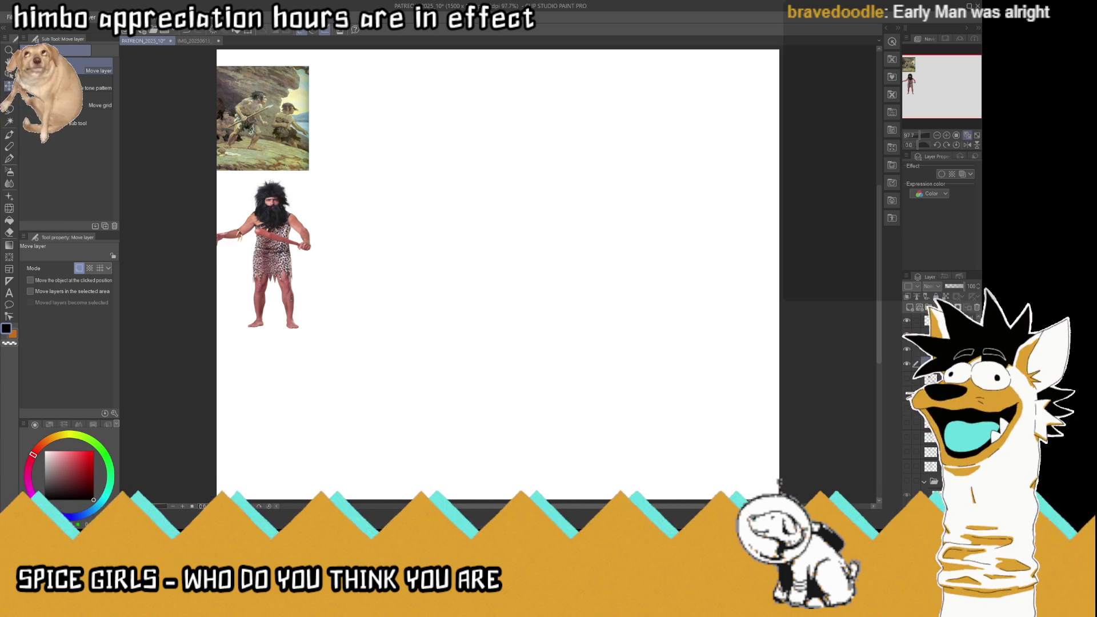
pyautogui.click(956, 287)
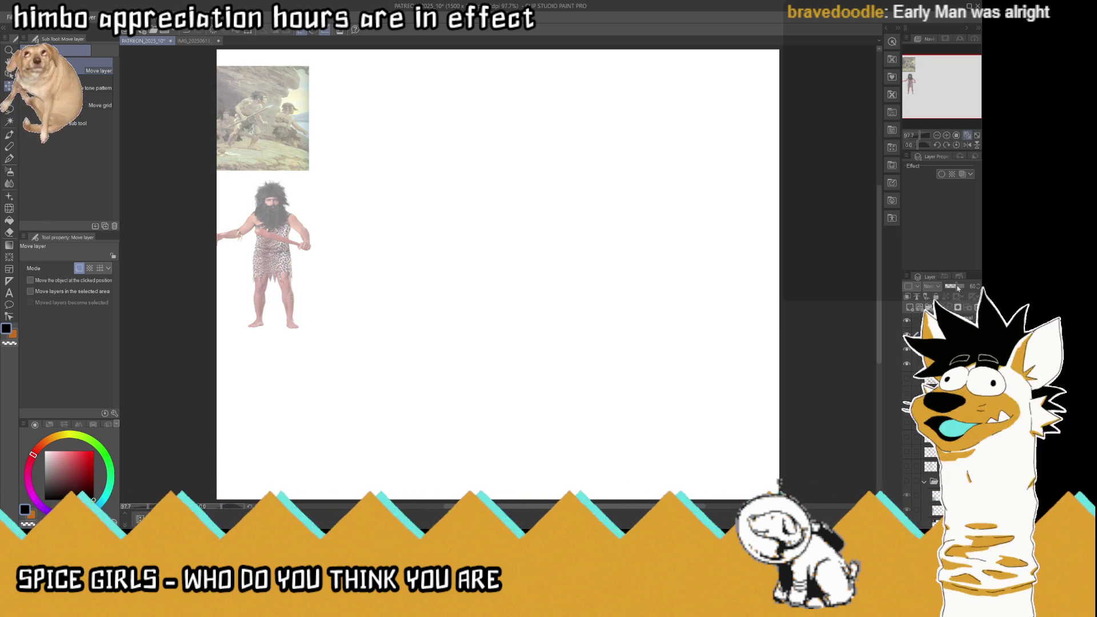
pyautogui.moveTo(957, 288); pyautogui.dragTo(957, 288)
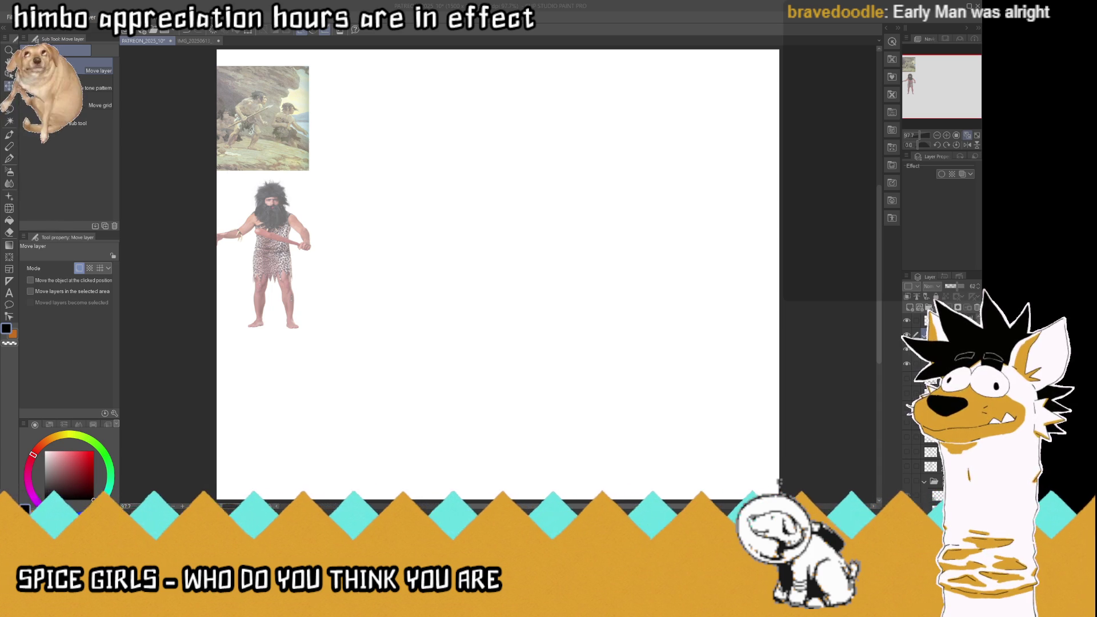
pyautogui.hotkey('alt', 'Tab')
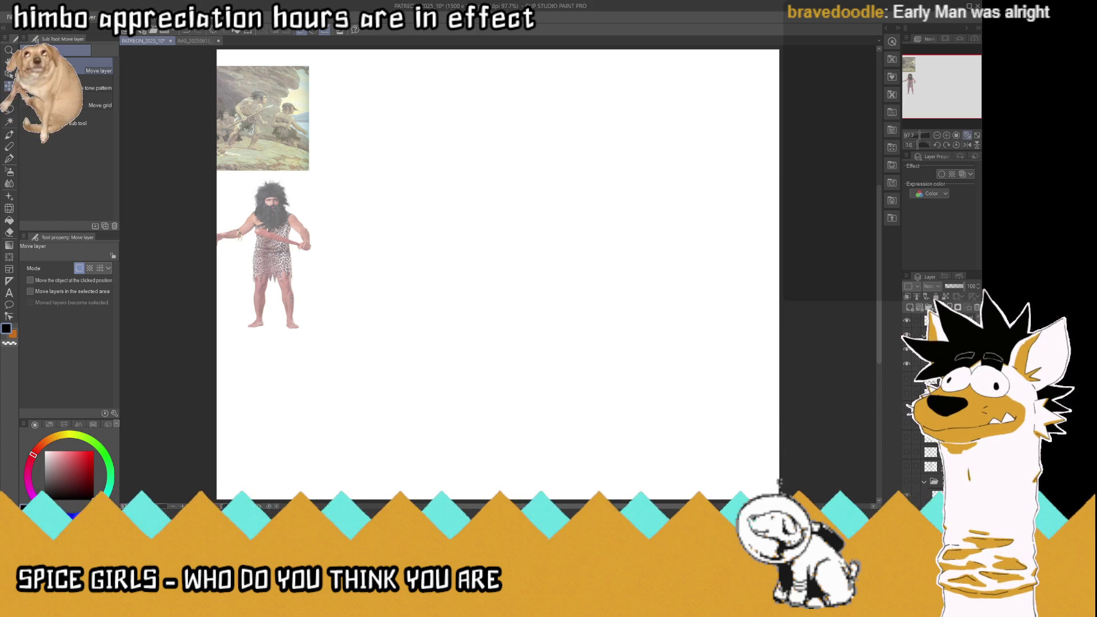
pyautogui.hotkey('ctrl', 'v')
# Step: Scale the pasted club-wielding caveman photo to about 22% and place it lower-left beneath the other references
pyautogui.hotkey('ctrl', 't')
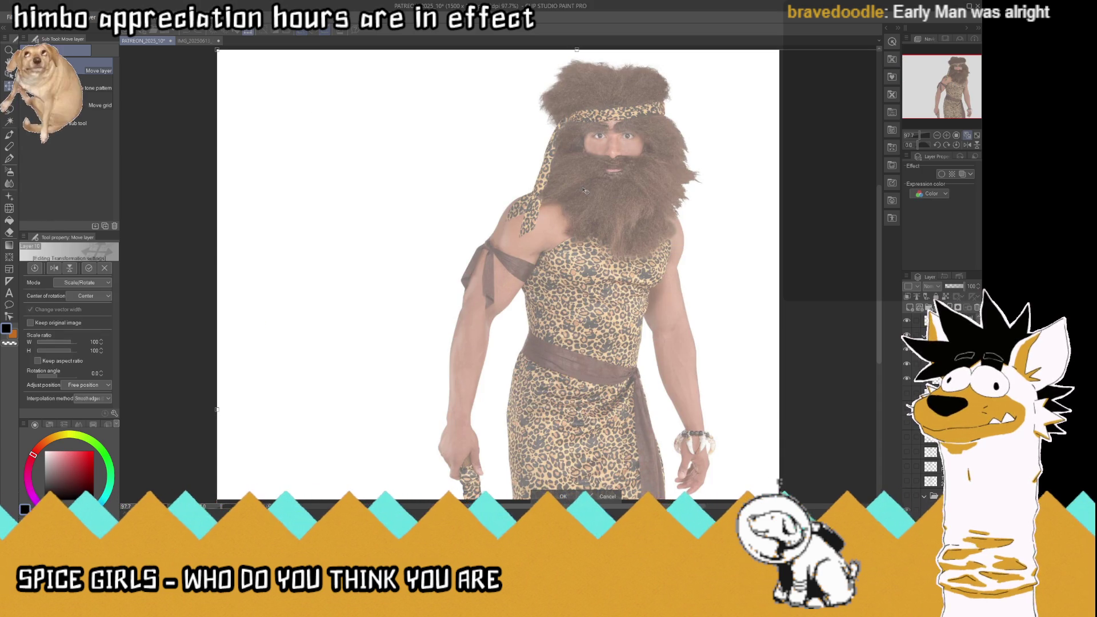
pyautogui.moveTo(594, 54); pyautogui.dragTo(549, 262)
pyautogui.moveTo(575, 313)
pyautogui.mouseDown()
pyautogui.moveTo(264, 380)
pyautogui.moveTo(300, 384)
pyautogui.mouseUp()
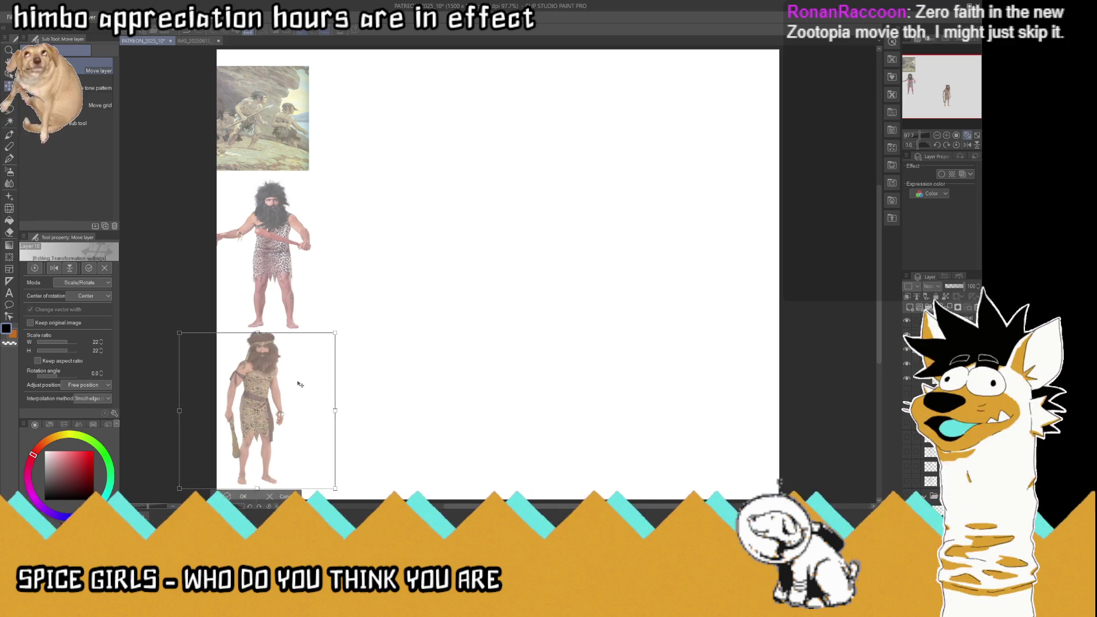
pyautogui.press('Return')
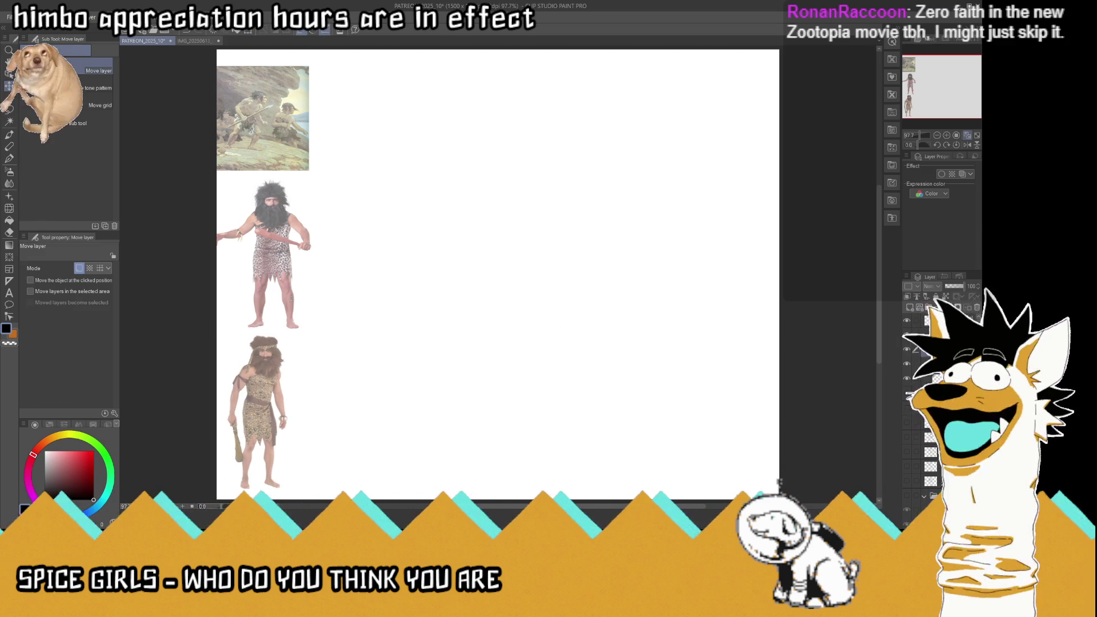
# Step: Switch to the G-Pen and select the reference layer to adjust
pyautogui.click(9, 159)
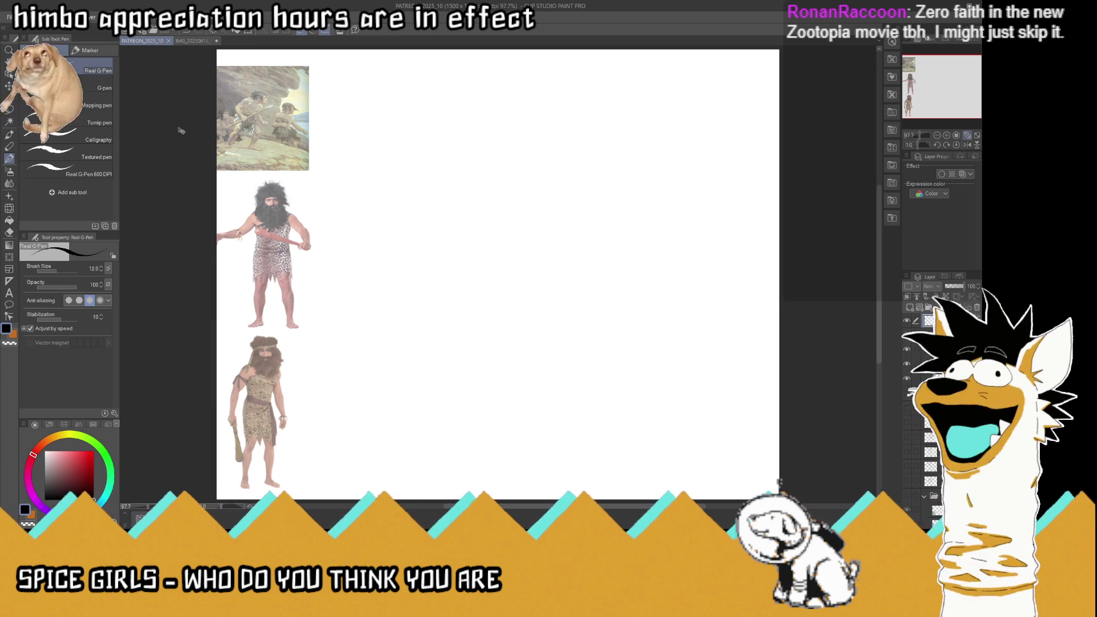
pyautogui.click(943, 343)
pyautogui.moveTo(954, 290); pyautogui.dragTo(953, 291)
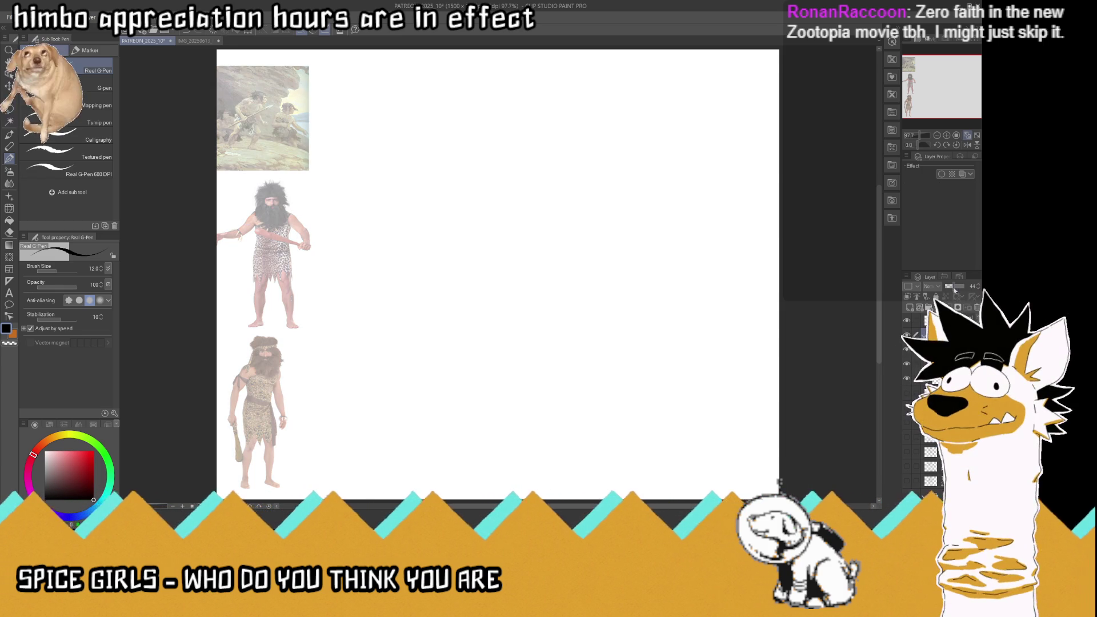
pyautogui.hotkey('ctrl', 'z')
pyautogui.hotkey('ctrl', 'z')
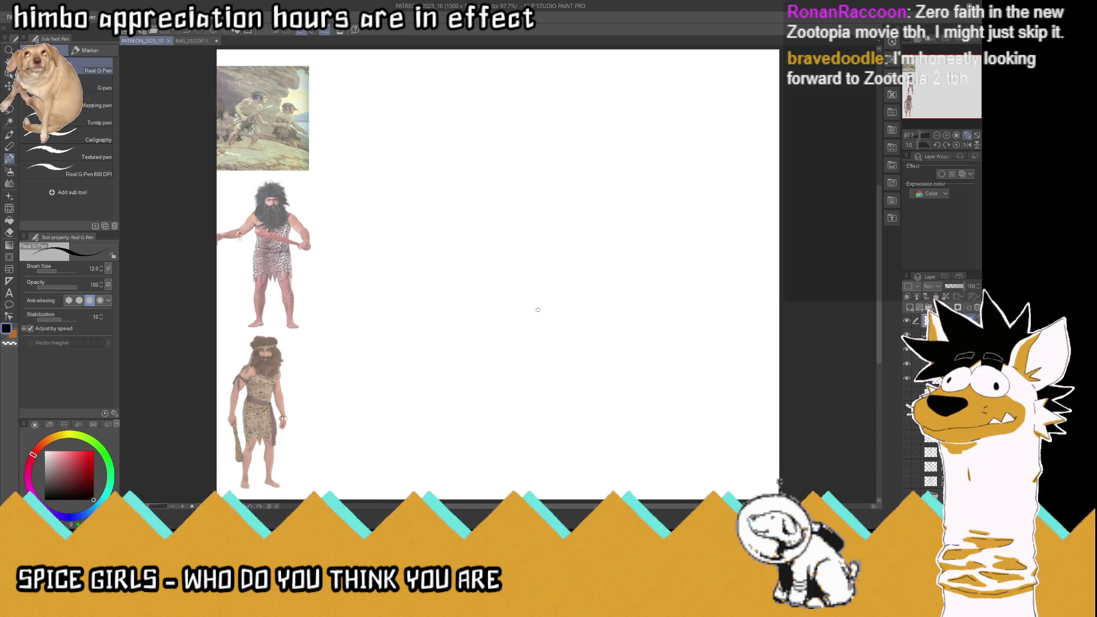
# Step: Sketch the hunched body outline with back, head shape, shoulder and lower chest curve
pyautogui.moveTo(534, 298)
pyautogui.mouseDown()
pyautogui.moveTo(488, 284)
pyautogui.moveTo(480, 257)
pyautogui.moveTo(500, 220)
pyautogui.moveTo(529, 187)
pyautogui.moveTo(614, 205)
pyautogui.mouseUp()
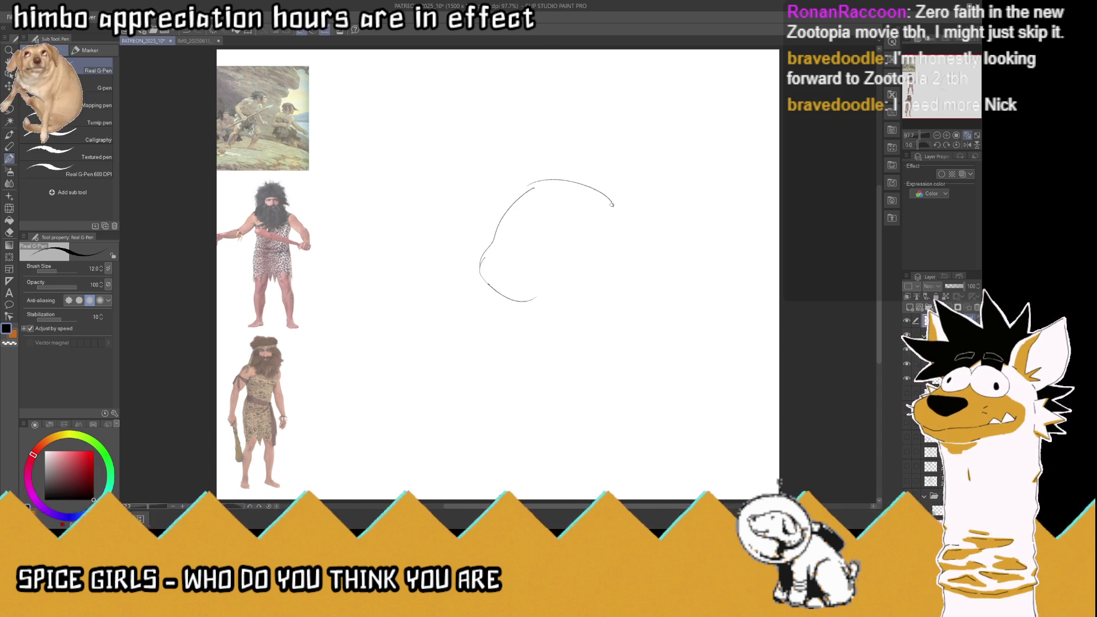
pyautogui.moveTo(536, 300)
pyautogui.mouseDown()
pyautogui.moveTo(586, 256)
pyautogui.moveTo(610, 203)
pyautogui.moveTo(586, 170)
pyautogui.moveTo(616, 137)
pyautogui.moveTo(638, 154)
pyautogui.moveTo(581, 170)
pyautogui.mouseUp()
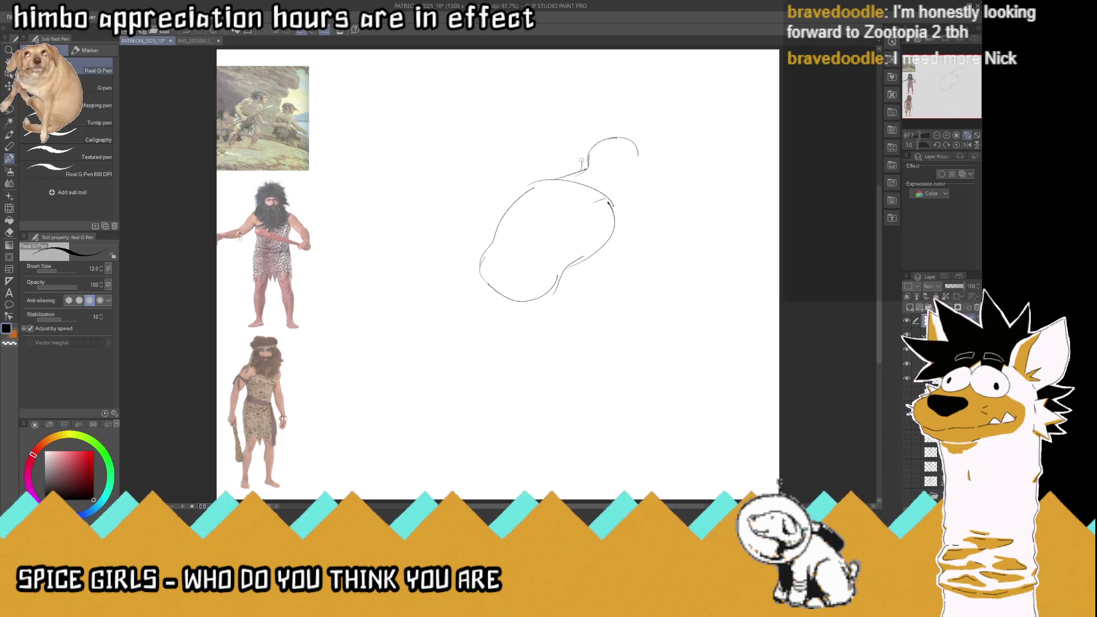
pyautogui.moveTo(634, 147)
pyautogui.mouseDown()
pyautogui.moveTo(655, 188)
pyautogui.moveTo(611, 202)
pyautogui.mouseUp()
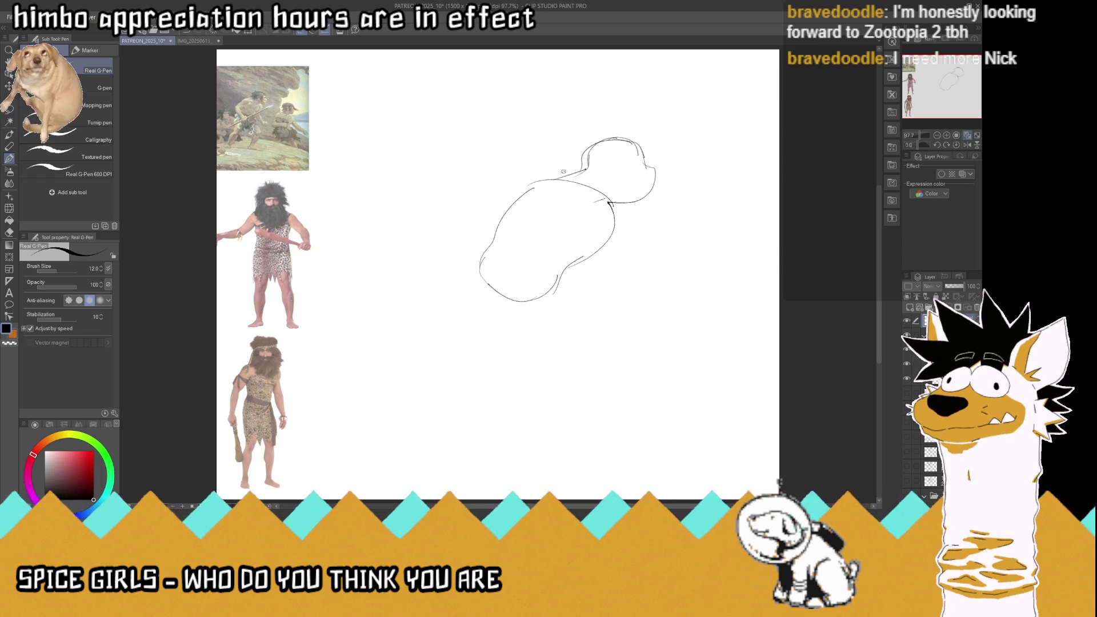
pyautogui.moveTo(514, 183)
pyautogui.mouseDown()
pyautogui.moveTo(469, 220)
pyautogui.moveTo(502, 242)
pyautogui.mouseUp()
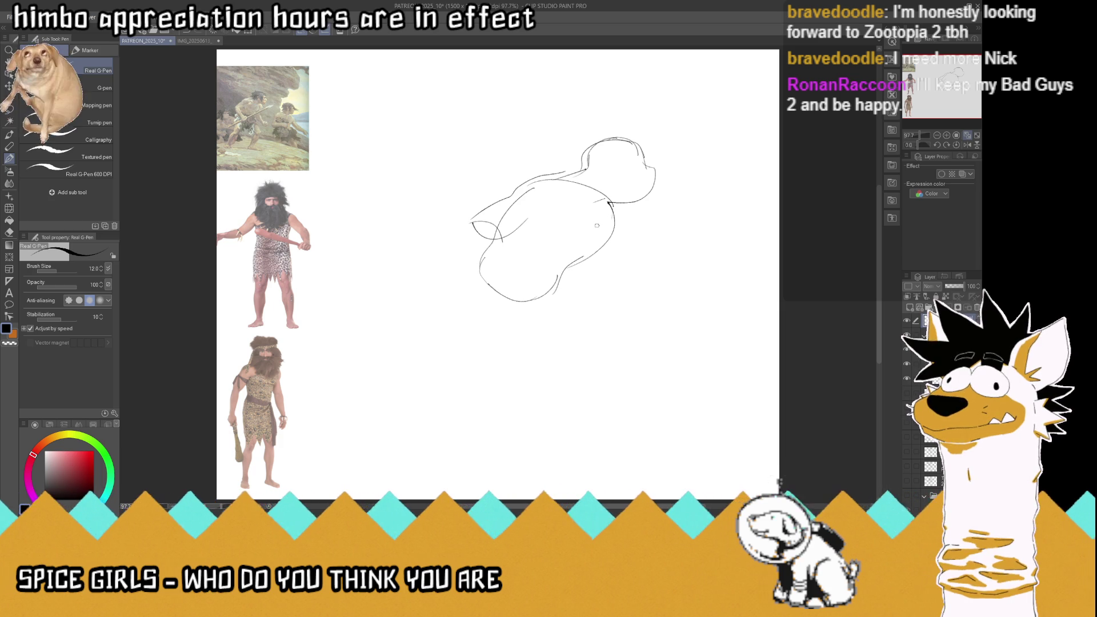
pyautogui.moveTo(541, 247); pyautogui.dragTo(601, 230)
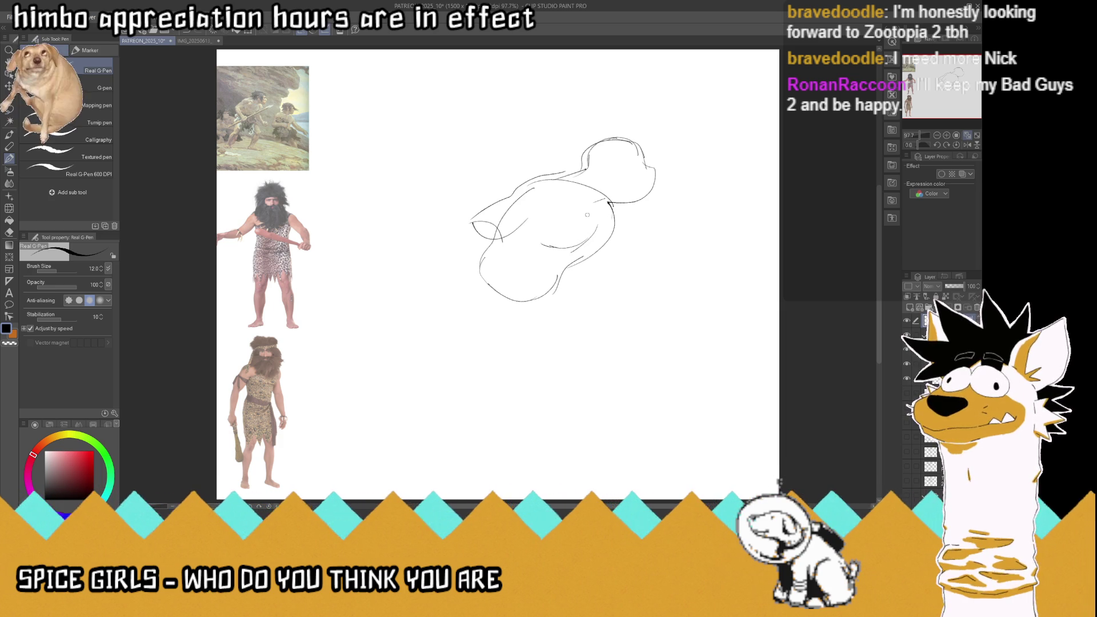
# Step: Sketch the drooping arms and eye, erase the stray arm stroke, and paste the winged-character reference
pyautogui.moveTo(506, 238); pyautogui.dragTo(536, 225)
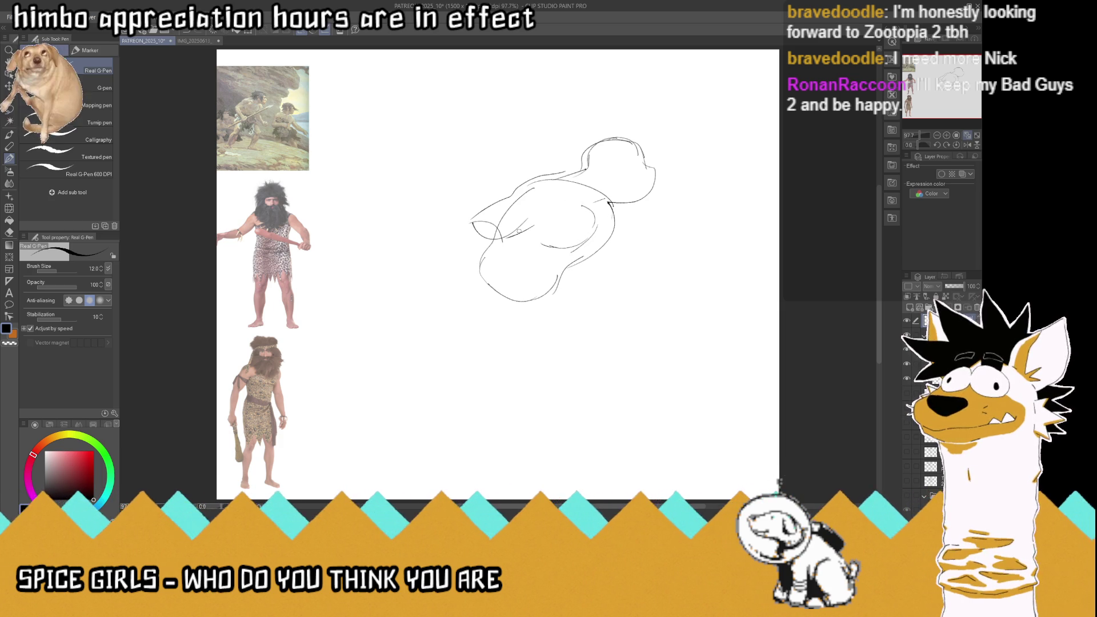
pyautogui.moveTo(616, 204)
pyautogui.mouseDown()
pyautogui.moveTo(632, 265)
pyautogui.moveTo(595, 278)
pyautogui.moveTo(647, 289)
pyautogui.moveTo(637, 315)
pyautogui.moveTo(651, 298)
pyautogui.mouseUp()
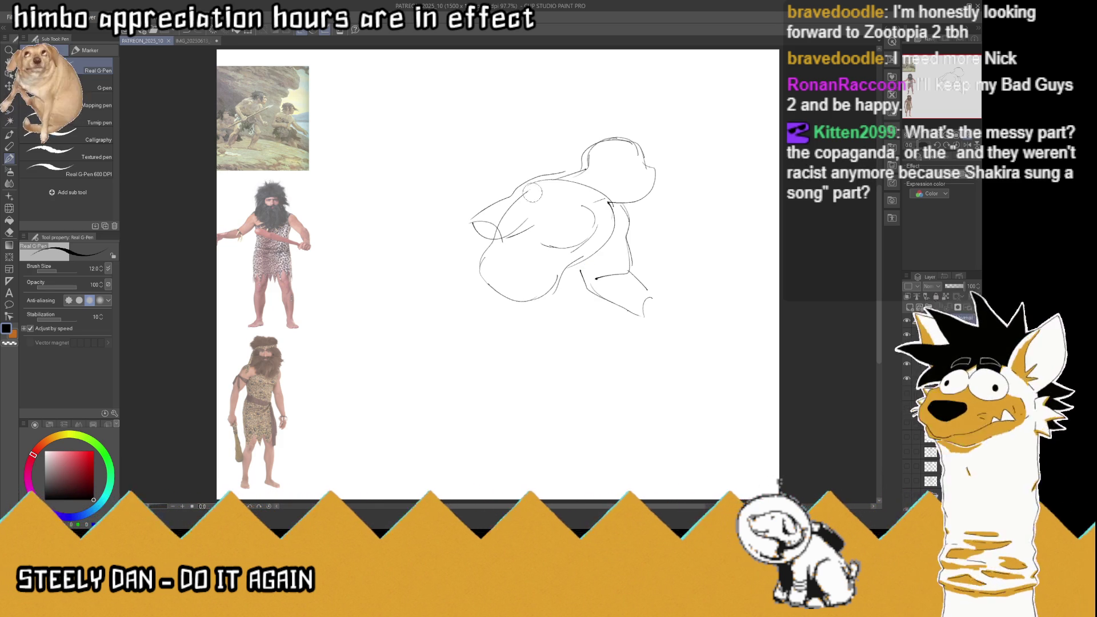
pyautogui.moveTo(519, 210); pyautogui.dragTo(492, 234)
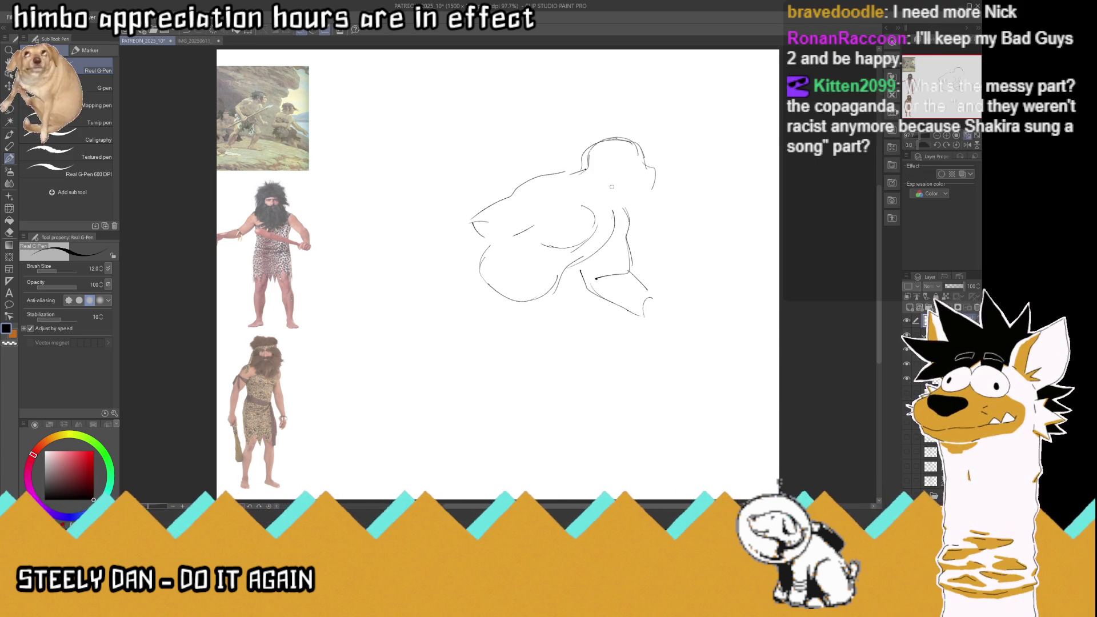
pyautogui.moveTo(602, 214)
pyautogui.mouseDown()
pyautogui.moveTo(645, 201)
pyautogui.moveTo(659, 171)
pyautogui.moveTo(638, 157)
pyautogui.mouseUp()
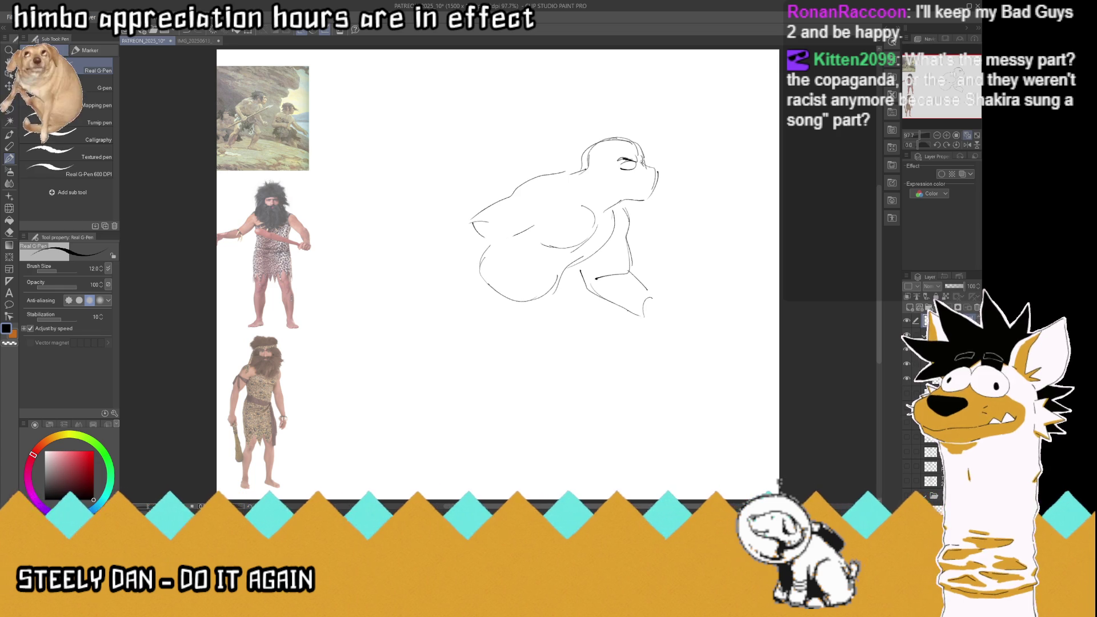
pyautogui.moveTo(642, 158); pyautogui.dragTo(654, 163)
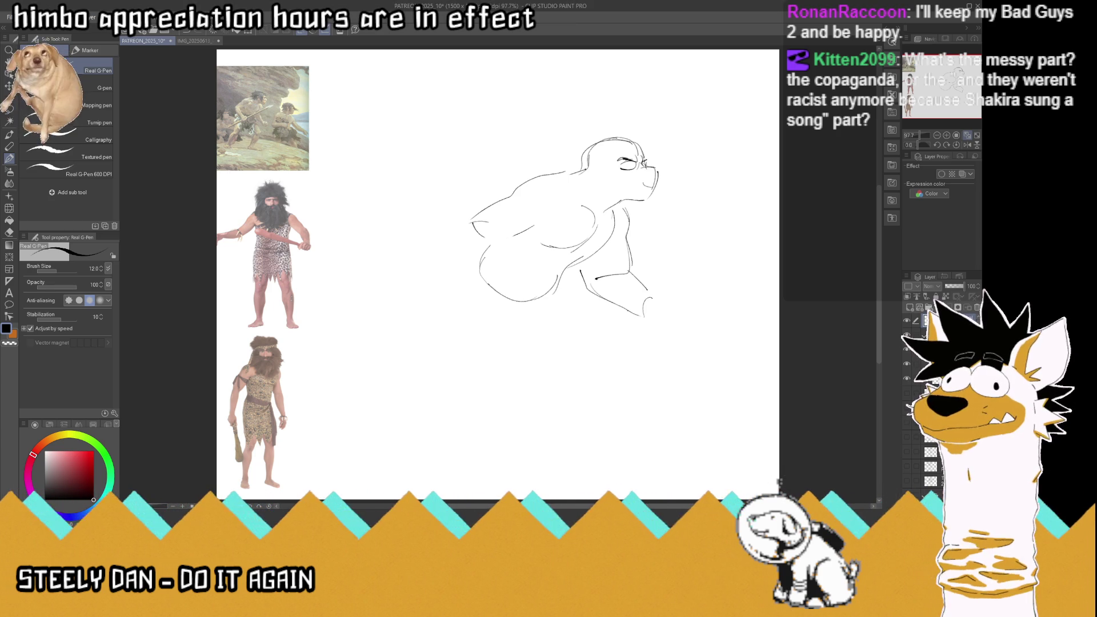
pyautogui.hotkey('ctrl', 'v')
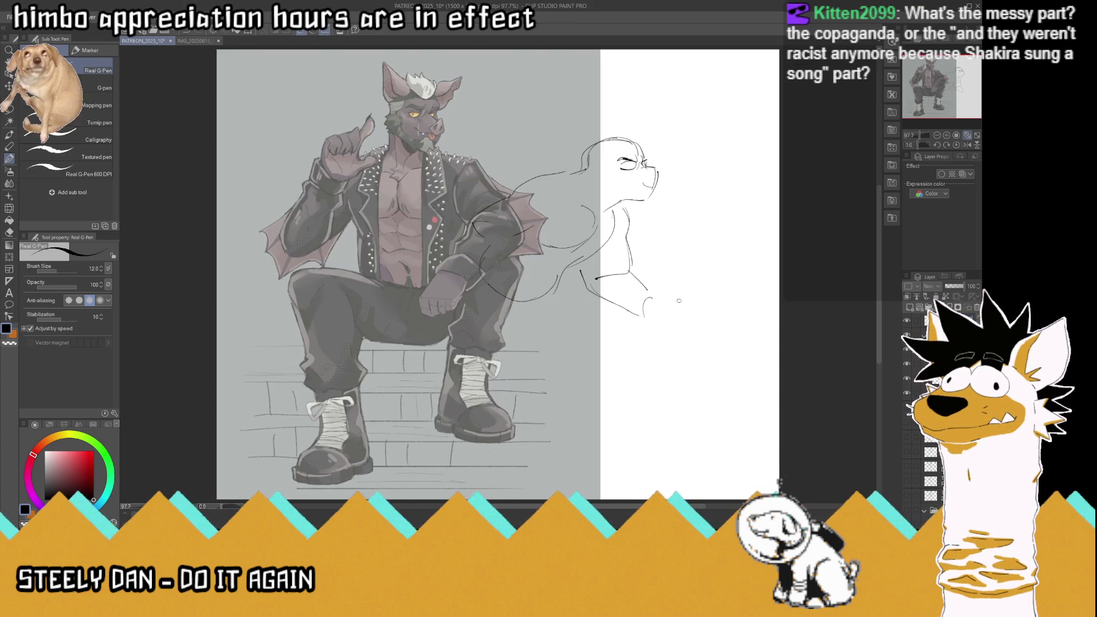
# Step: Scale the pasted winged-character reference to about 52% and place it at the lower left
pyautogui.hotkey('ctrl', '-')
pyautogui.hotkey('ctrl', 't')
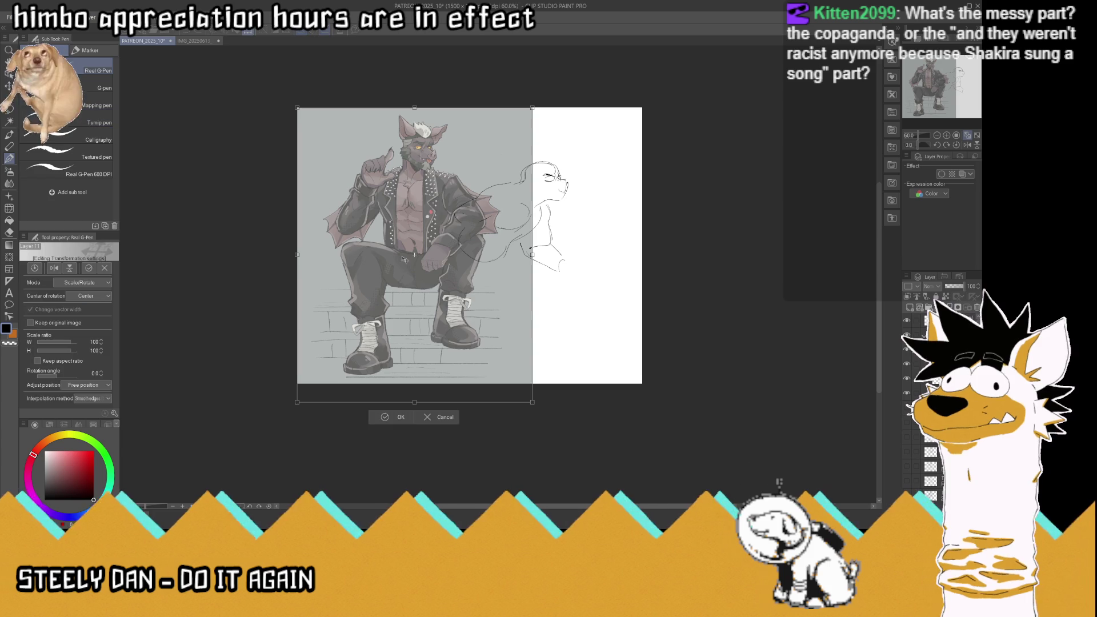
pyautogui.moveTo(535, 402); pyautogui.dragTo(420, 260)
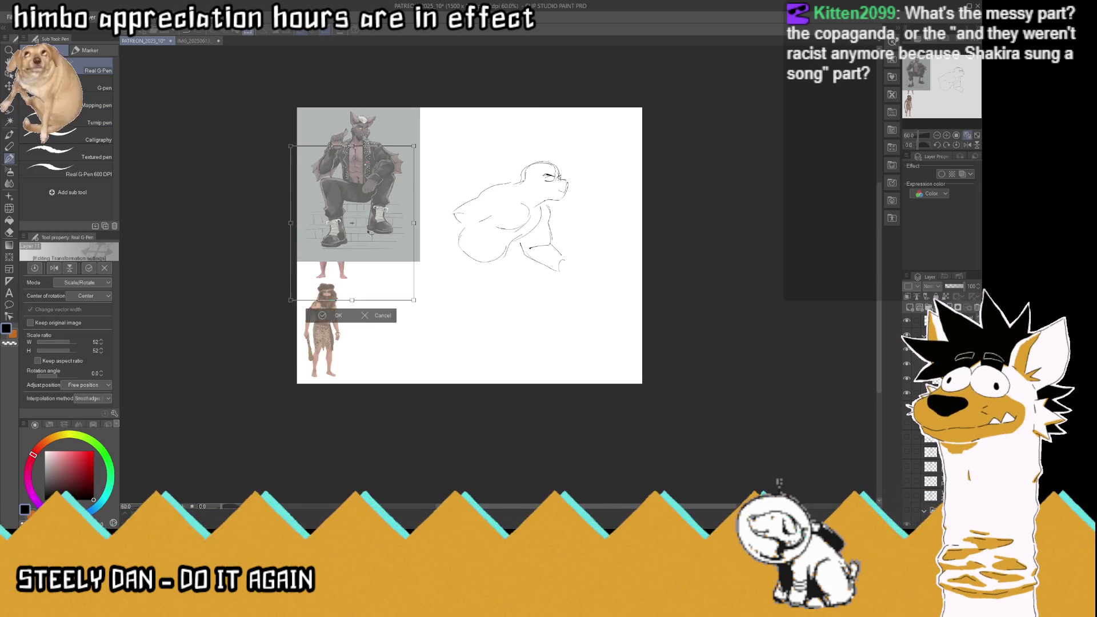
pyautogui.moveTo(377, 188); pyautogui.dragTo(363, 271)
pyautogui.press('Return')
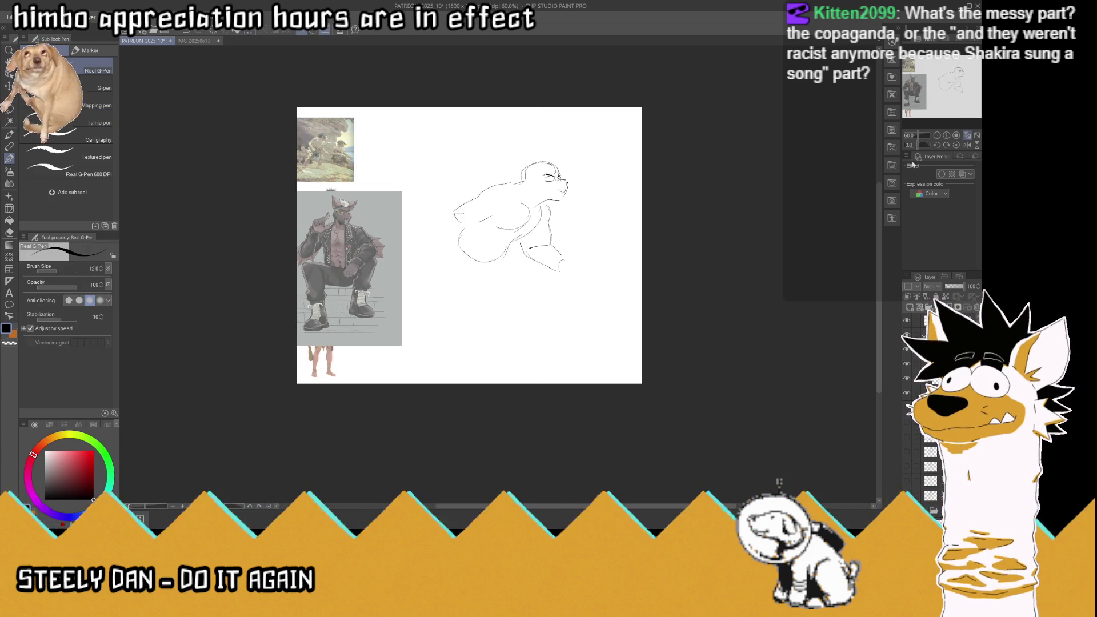
pyautogui.scroll(2, 422, 200)
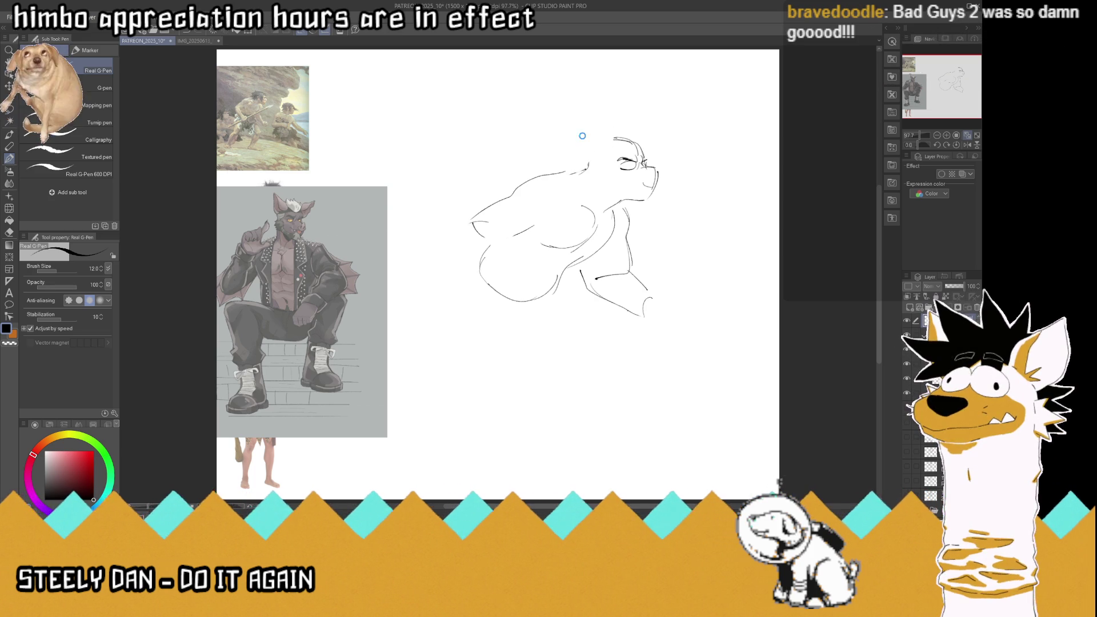
# Step: Save, then sketch two pointed ears above the head, undoing a stray snout stroke
pyautogui.hotkey('ctrl', 's')
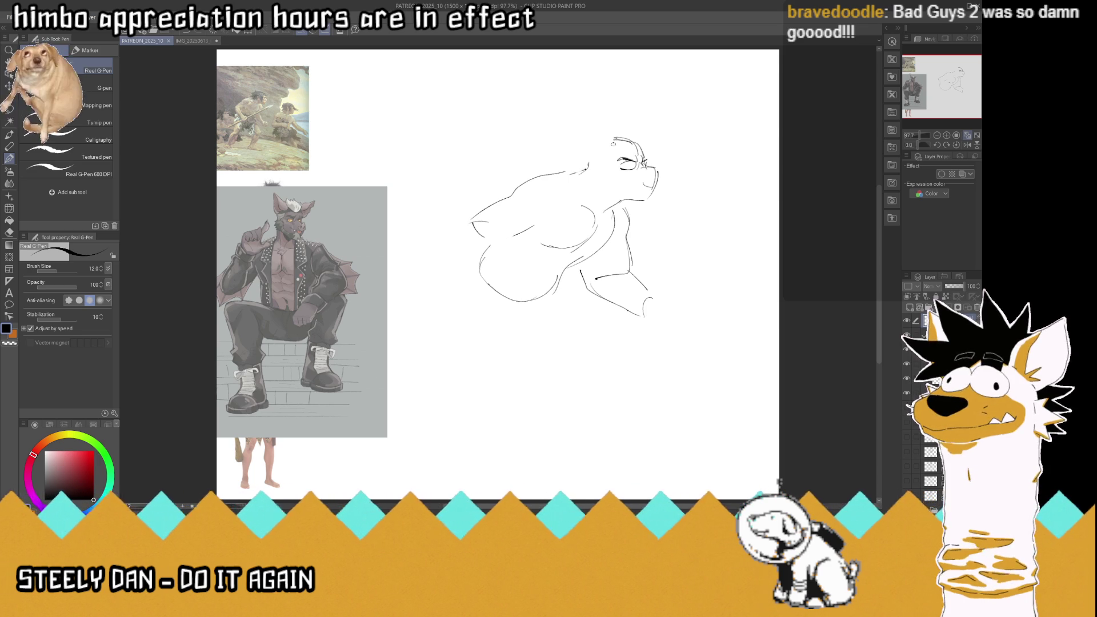
pyautogui.moveTo(613, 144); pyautogui.dragTo(580, 138)
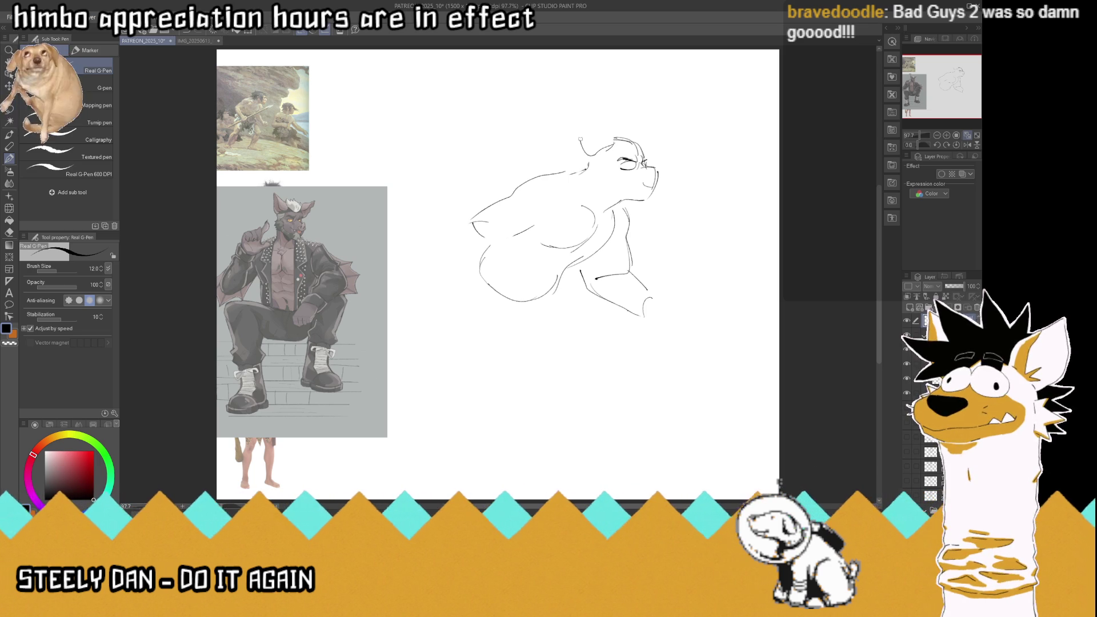
pyautogui.moveTo(582, 153)
pyautogui.mouseDown()
pyautogui.moveTo(578, 122)
pyautogui.moveTo(614, 143)
pyautogui.mouseUp()
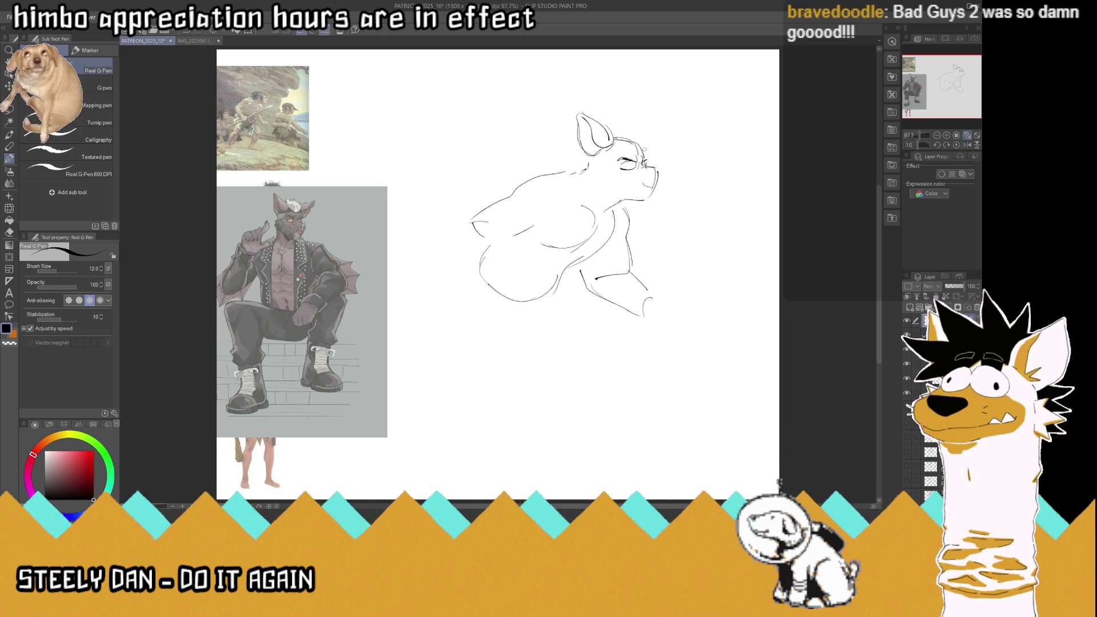
pyautogui.moveTo(631, 133)
pyautogui.mouseDown()
pyautogui.moveTo(665, 117)
pyautogui.moveTo(657, 141)
pyautogui.moveTo(636, 144)
pyautogui.moveTo(665, 117)
pyautogui.moveTo(653, 142)
pyautogui.mouseUp()
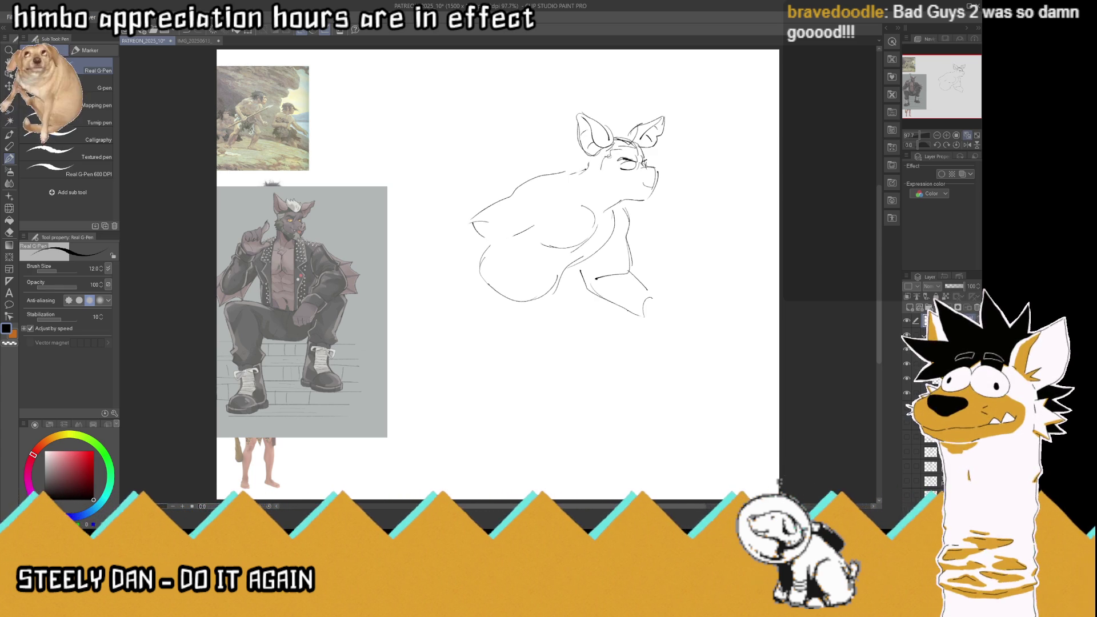
pyautogui.hotkey('ctrl', 'z')
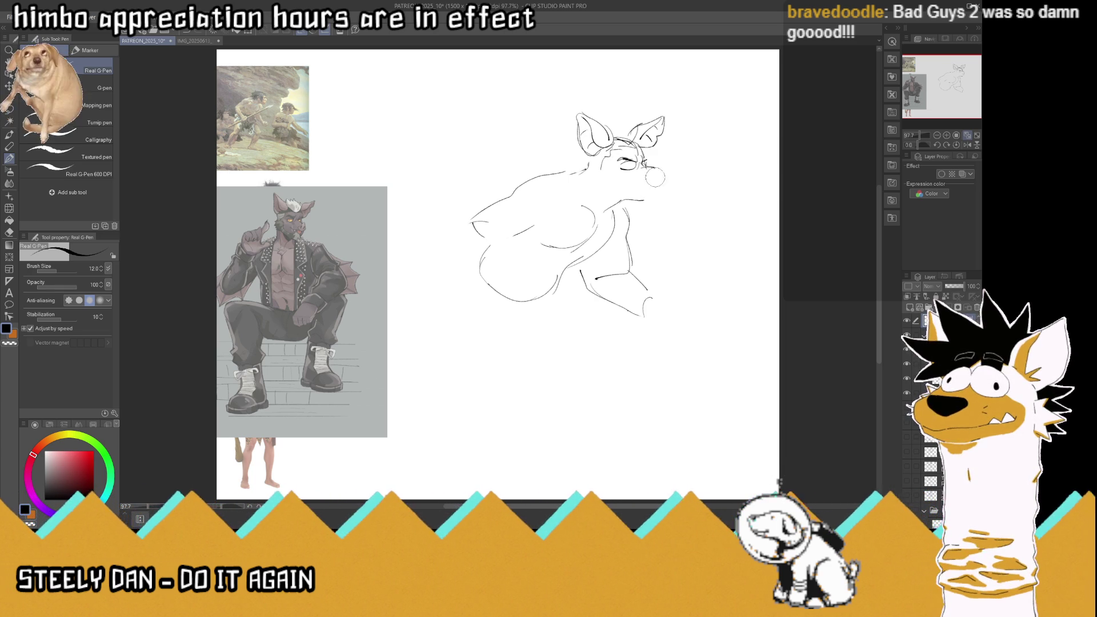
pyautogui.hotkey('ctrl', 's')
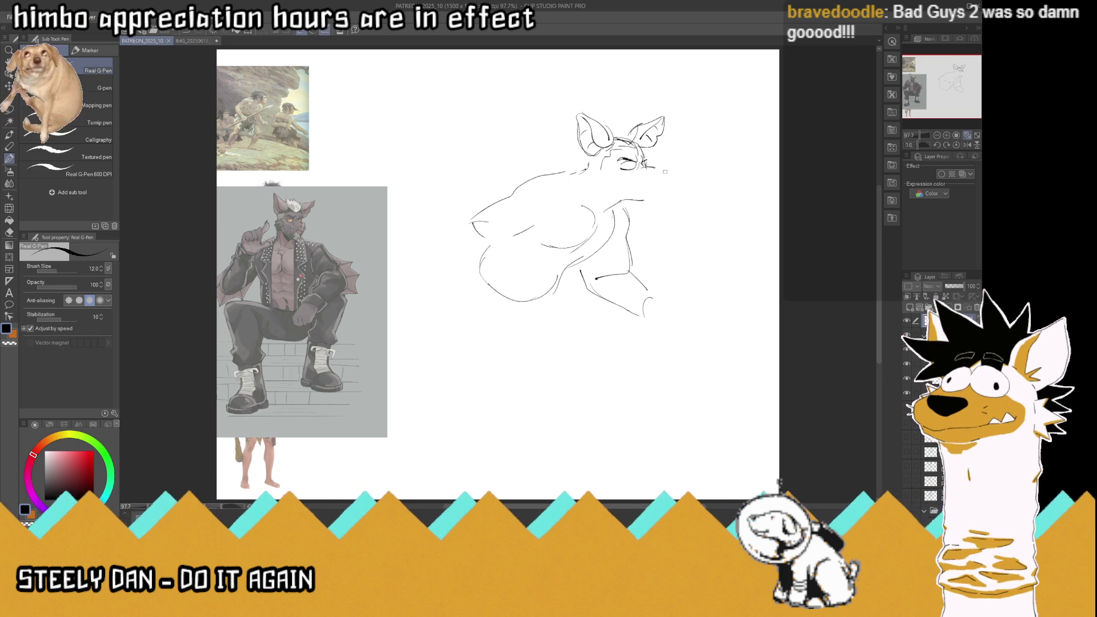
# Step: Draw the pig snout with nostrils, tusked mouth, shaggy chin and neck line
pyautogui.moveTo(646, 182)
pyautogui.mouseDown()
pyautogui.moveTo(664, 176)
pyautogui.moveTo(653, 179)
pyautogui.mouseUp()
pyautogui.moveTo(658, 175); pyautogui.dragTo(664, 183)
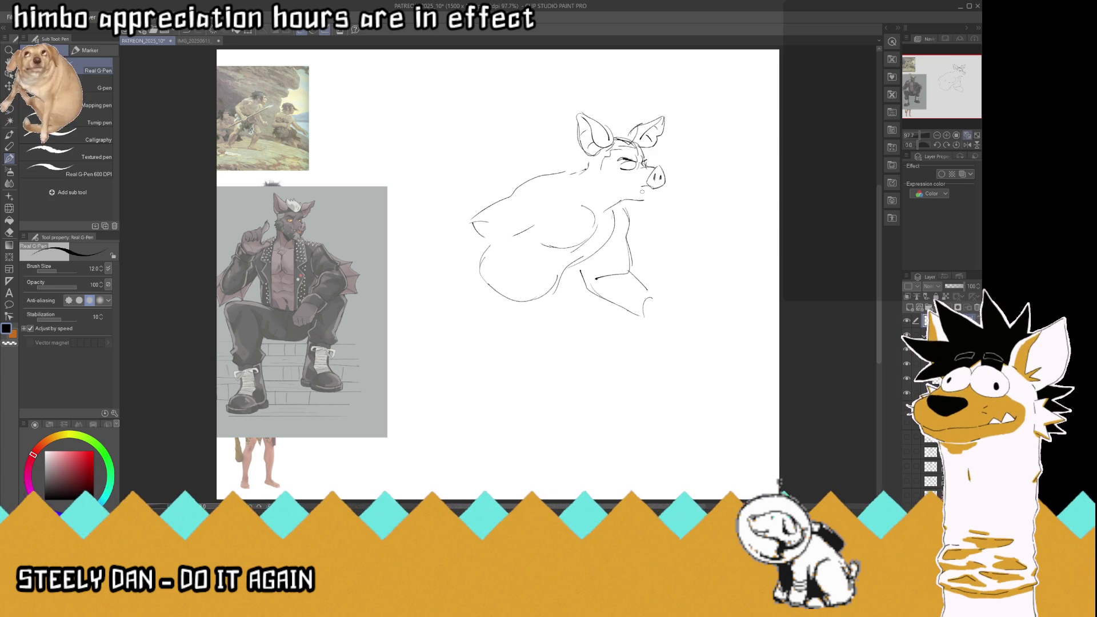
pyautogui.moveTo(648, 187)
pyautogui.mouseDown()
pyautogui.moveTo(625, 184)
pyautogui.moveTo(642, 193)
pyautogui.mouseUp()
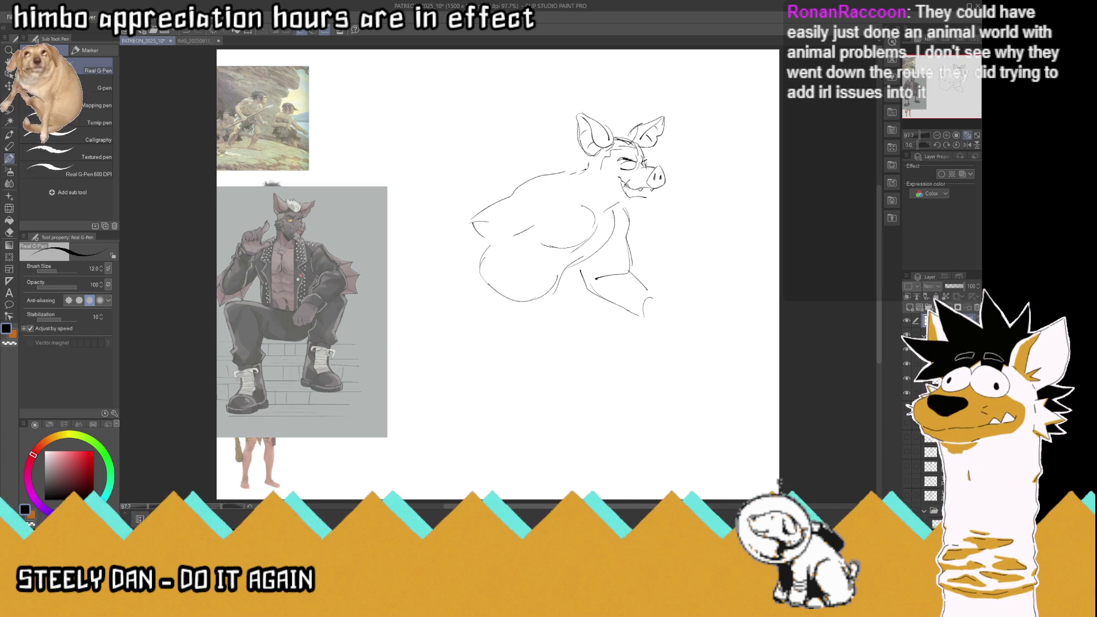
pyautogui.moveTo(620, 188)
pyautogui.mouseDown()
pyautogui.moveTo(650, 200)
pyautogui.moveTo(644, 193)
pyautogui.mouseUp()
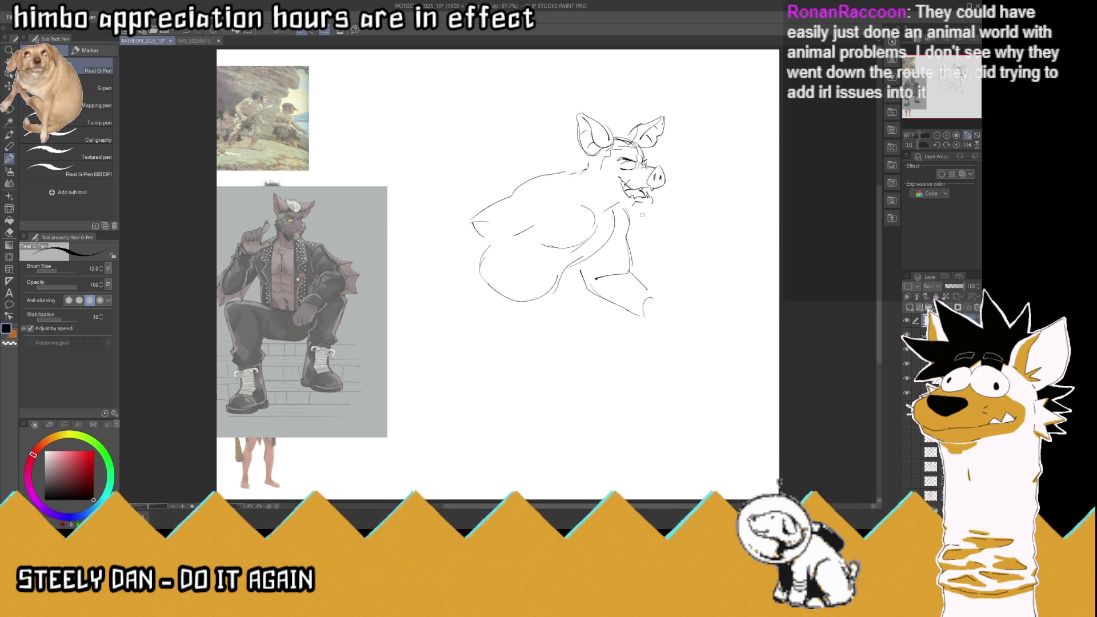
pyautogui.moveTo(628, 211)
pyautogui.mouseDown()
pyautogui.moveTo(639, 221)
pyautogui.moveTo(648, 210)
pyautogui.moveTo(630, 216)
pyautogui.mouseUp()
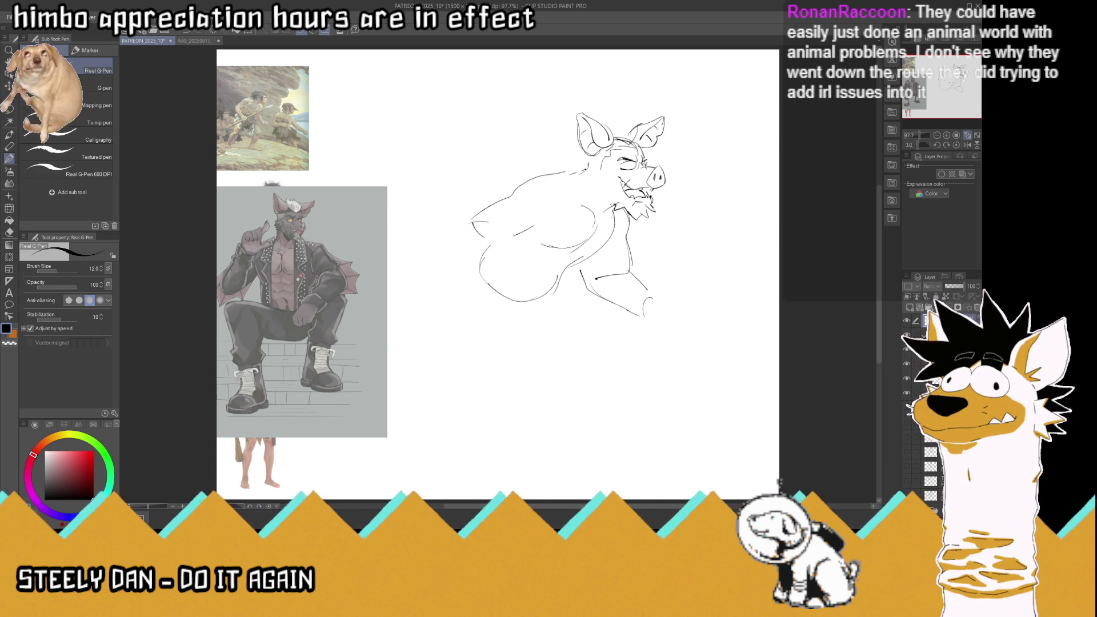
pyautogui.moveTo(593, 189)
pyautogui.mouseDown()
pyautogui.moveTo(605, 208)
pyautogui.moveTo(581, 178)
pyautogui.moveTo(589, 166)
pyautogui.mouseUp()
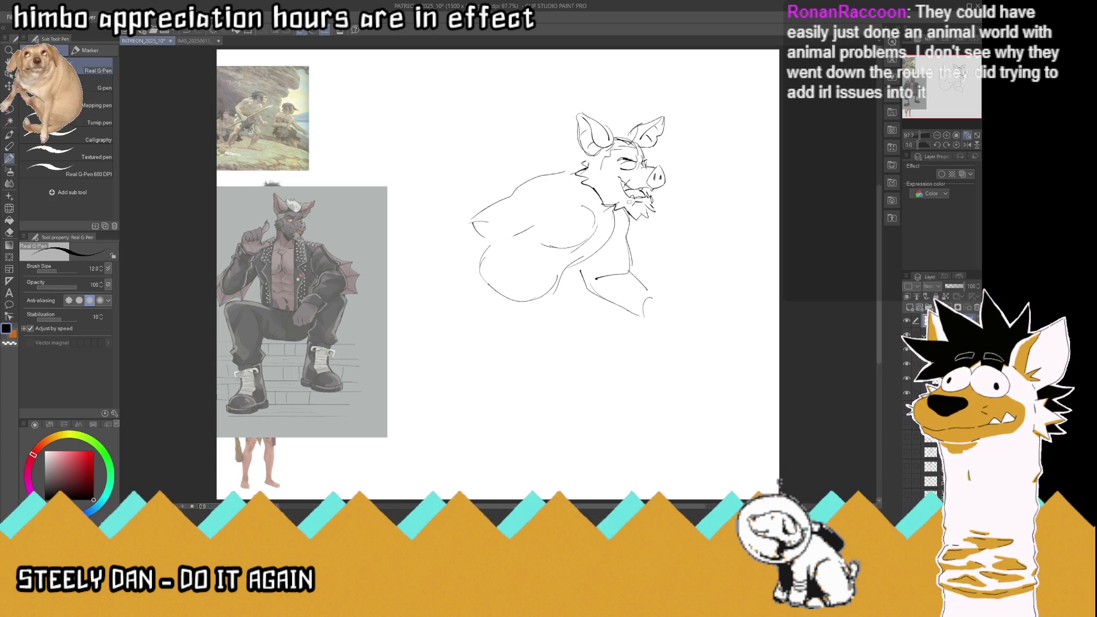
pyautogui.moveTo(619, 199); pyautogui.dragTo(633, 207)
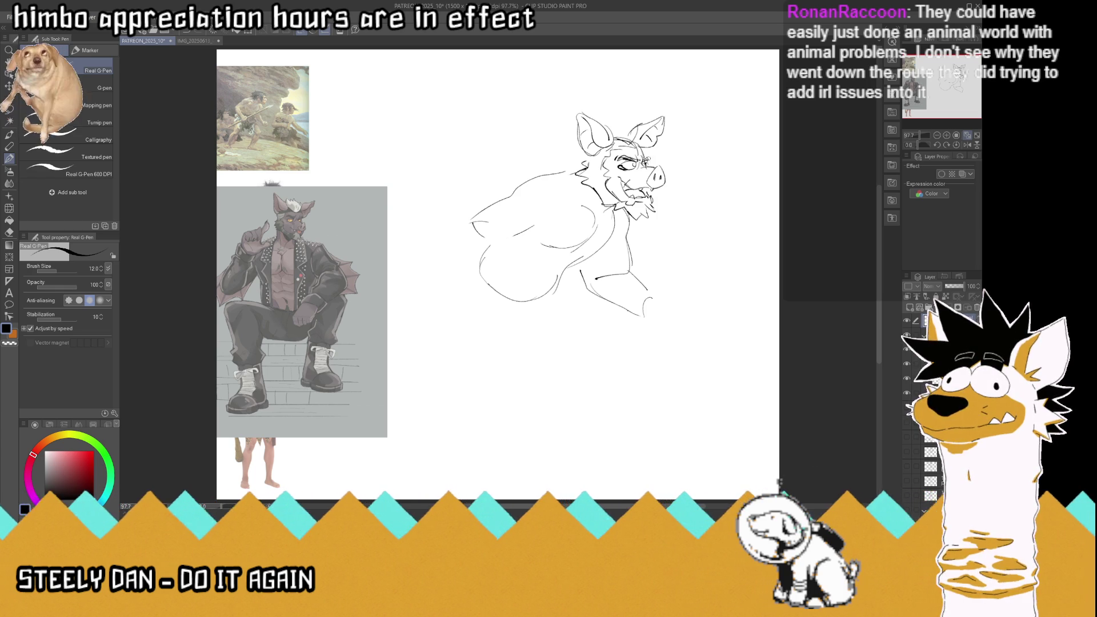
# Step: Add brow detail, save, then sketch the spiky collar and start the wing on the left arm
pyautogui.moveTo(650, 159); pyautogui.dragTo(639, 148)
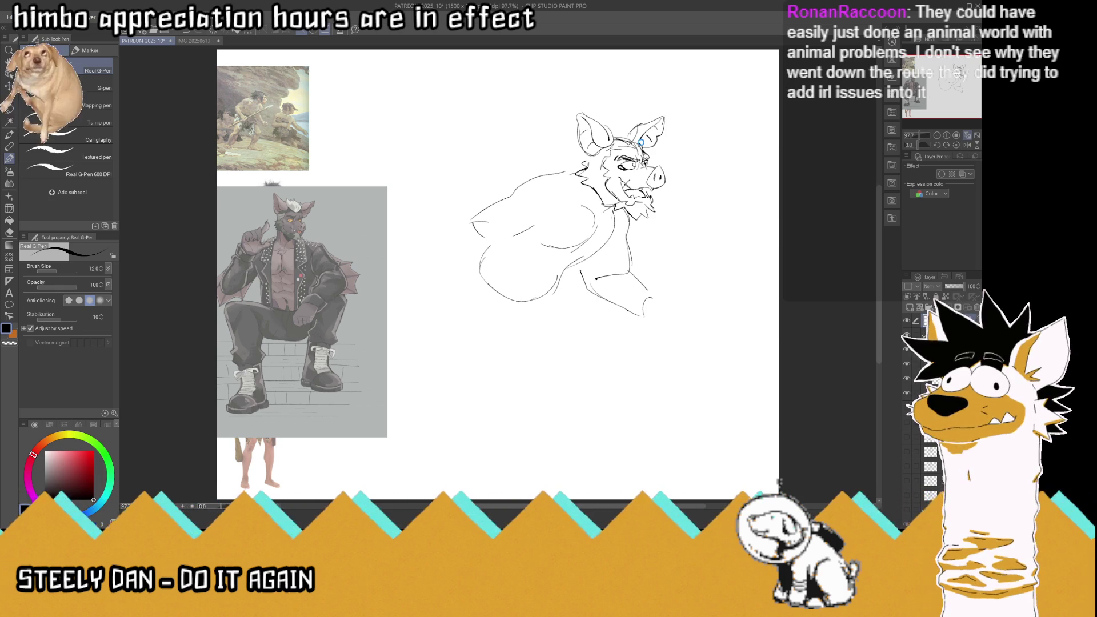
pyautogui.hotkey('ctrl', 's')
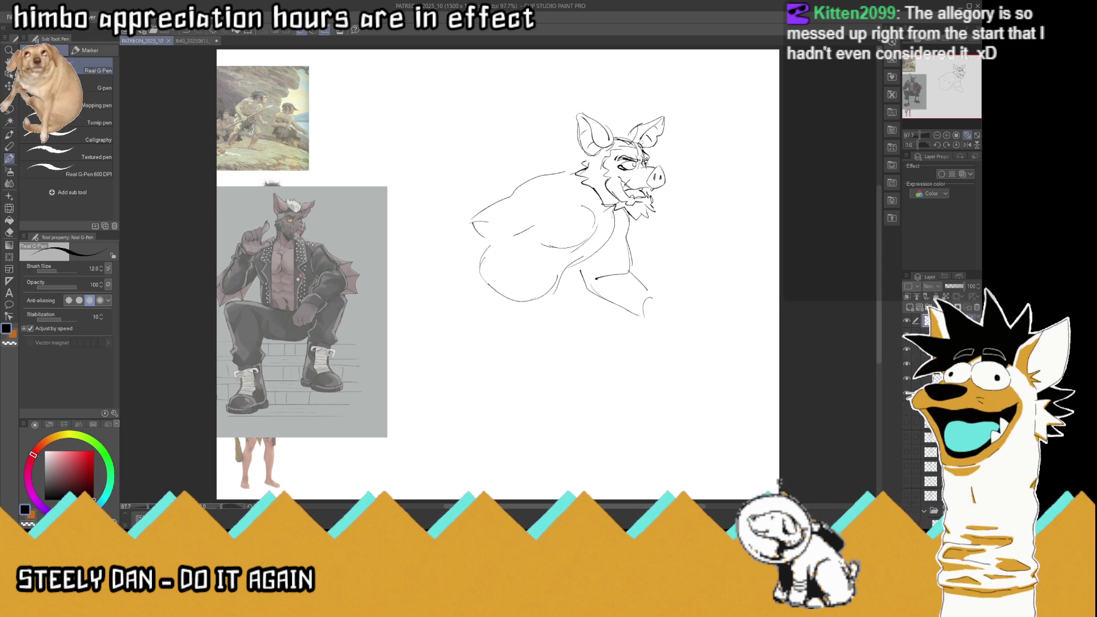
pyautogui.moveTo(468, 225); pyautogui.dragTo(509, 271)
pyautogui.moveTo(588, 194)
pyautogui.mouseDown()
pyautogui.moveTo(615, 230)
pyautogui.moveTo(593, 205)
pyautogui.moveTo(622, 220)
pyautogui.moveTo(593, 193)
pyautogui.mouseUp()
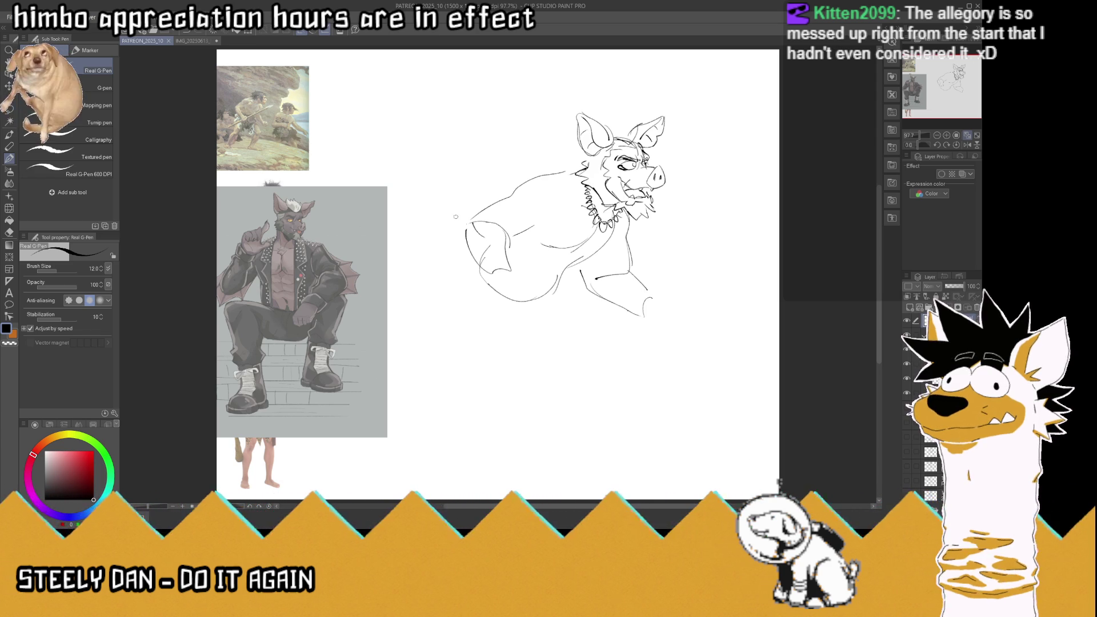
pyautogui.moveTo(450, 221)
pyautogui.mouseDown()
pyautogui.moveTo(468, 227)
pyautogui.moveTo(474, 215)
pyautogui.moveTo(468, 240)
pyautogui.moveTo(447, 220)
pyautogui.moveTo(456, 254)
pyautogui.moveTo(472, 261)
pyautogui.mouseUp()
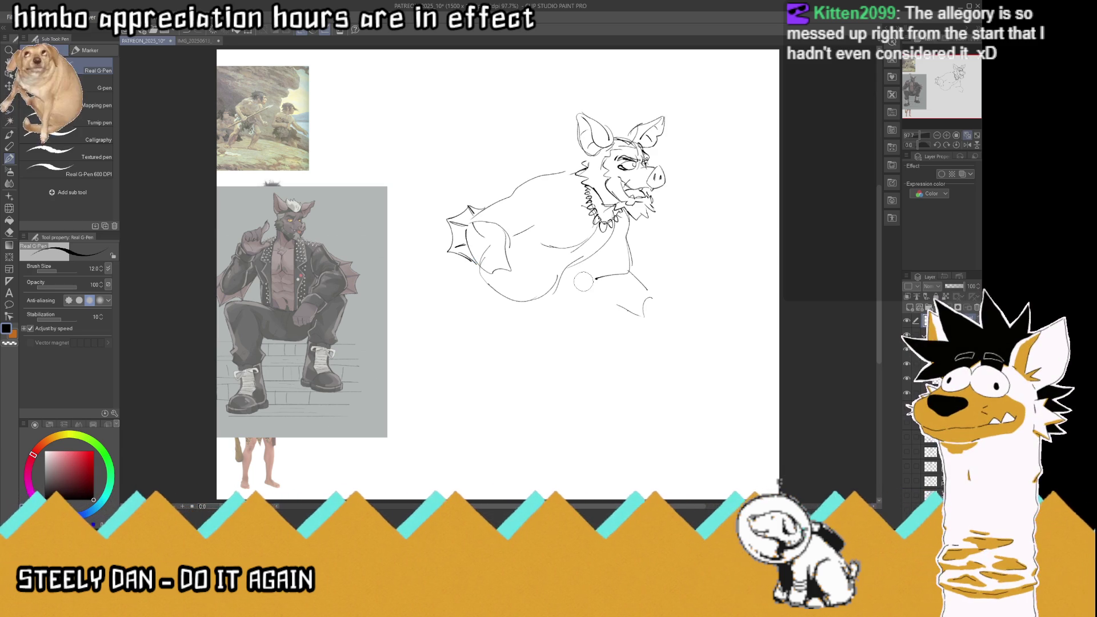
# Step: Draw the lower belly curve and rough in both bent legs down to the shins
pyautogui.moveTo(588, 285); pyautogui.dragTo(629, 308)
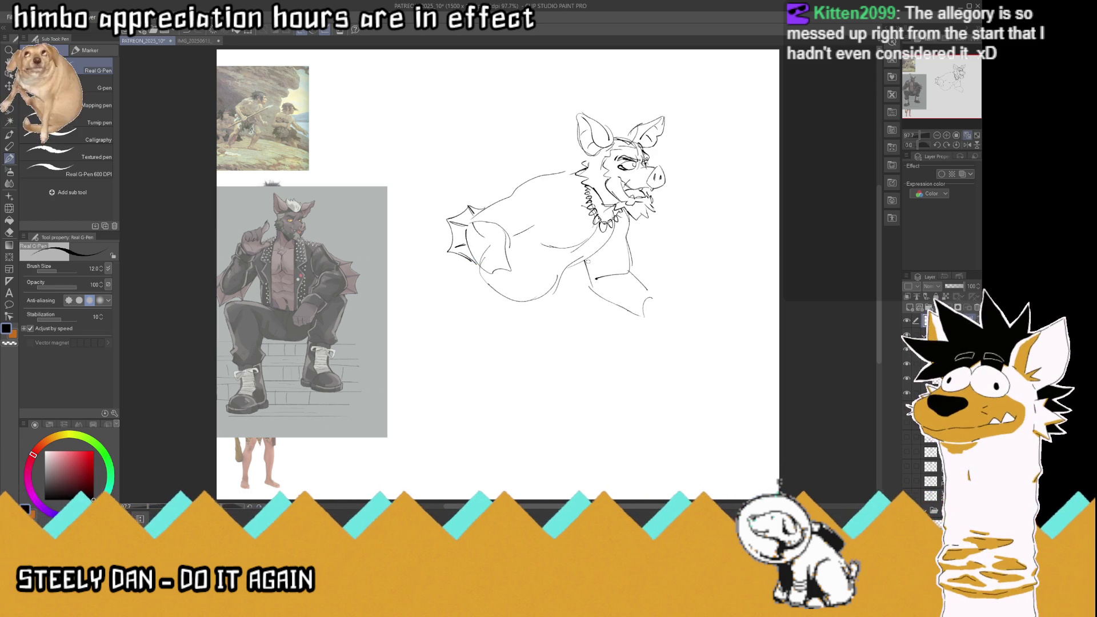
pyautogui.moveTo(471, 281); pyautogui.dragTo(457, 376)
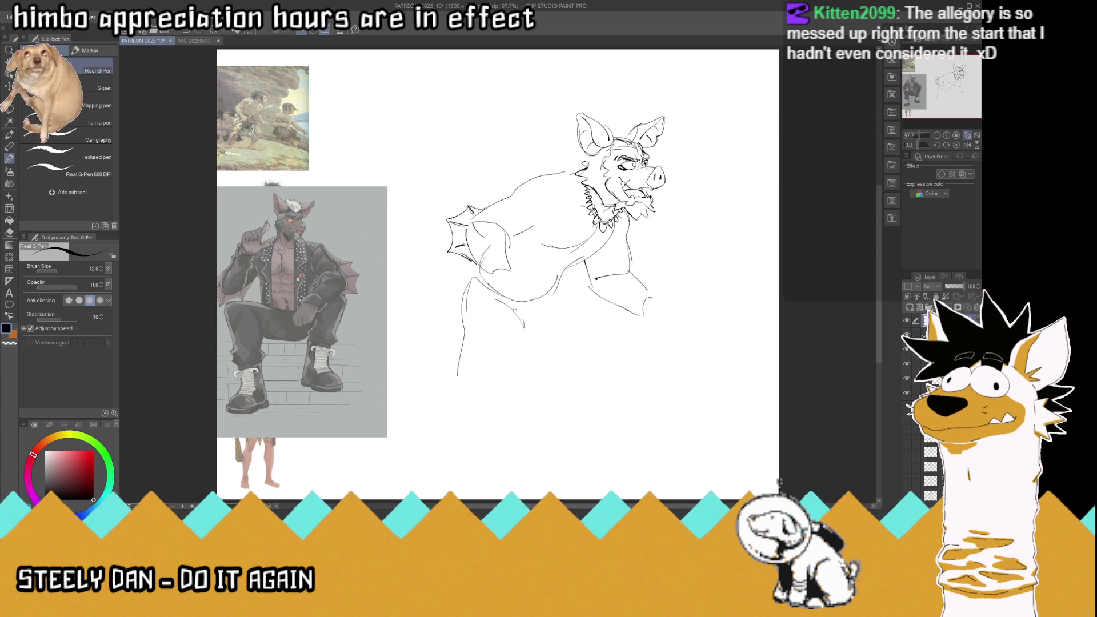
pyautogui.moveTo(519, 315)
pyautogui.mouseDown()
pyautogui.moveTo(516, 358)
pyautogui.moveTo(480, 399)
pyautogui.moveTo(461, 337)
pyautogui.moveTo(466, 279)
pyautogui.mouseUp()
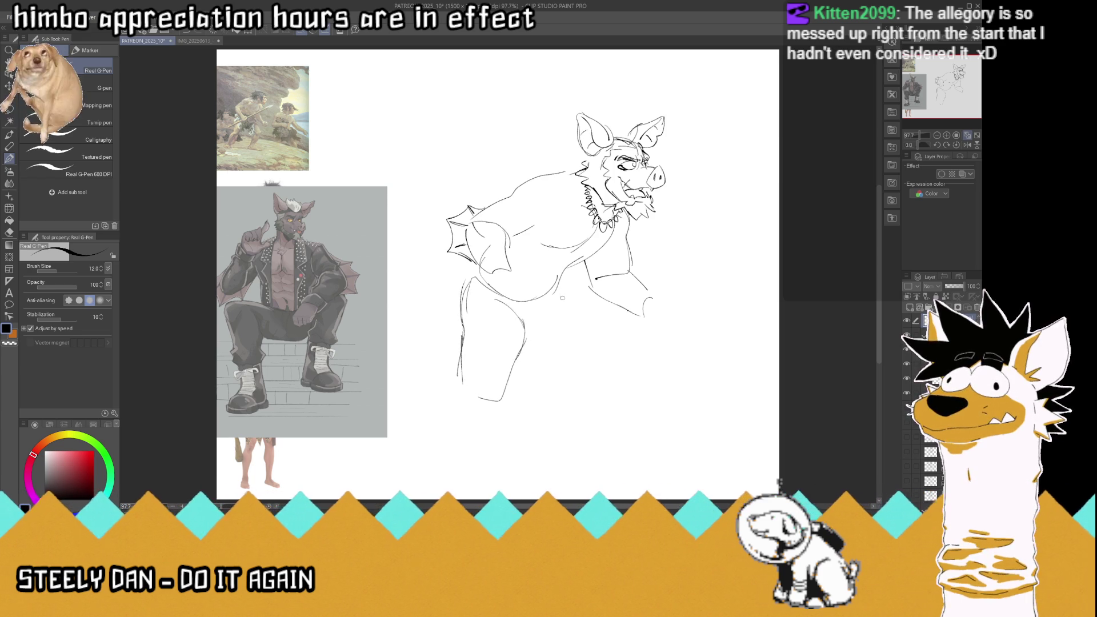
pyautogui.moveTo(564, 297); pyautogui.dragTo(609, 343)
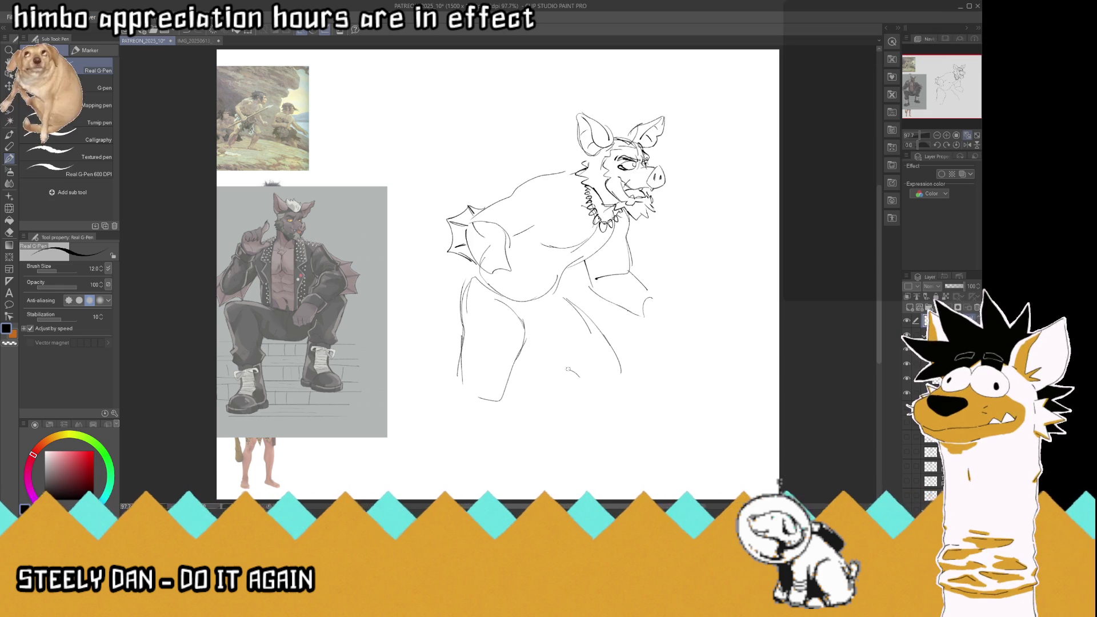
pyautogui.moveTo(541, 347); pyautogui.dragTo(579, 377)
pyautogui.moveTo(529, 342); pyautogui.dragTo(585, 382)
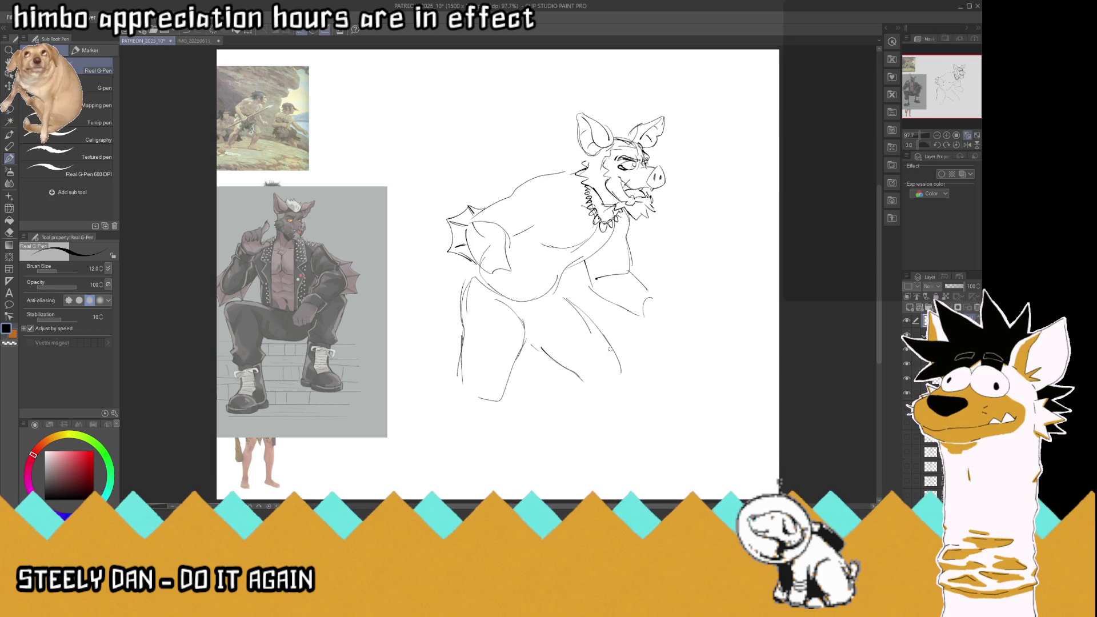
pyautogui.moveTo(623, 377); pyautogui.dragTo(596, 437)
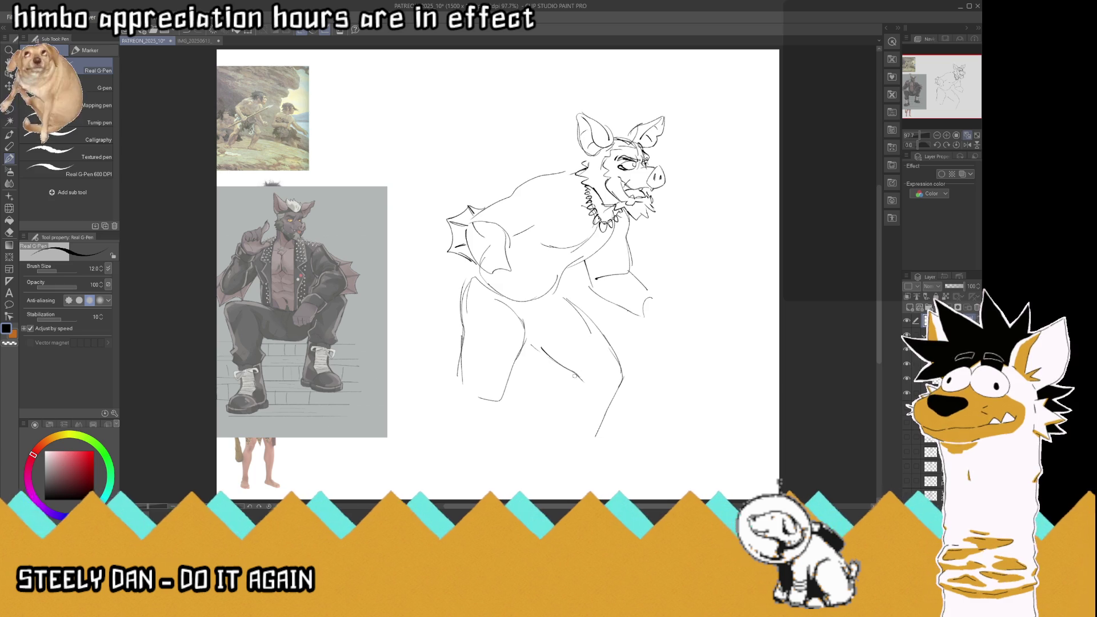
pyautogui.moveTo(572, 382)
pyautogui.mouseDown()
pyautogui.moveTo(567, 419)
pyautogui.moveTo(591, 456)
pyautogui.moveTo(606, 456)
pyautogui.moveTo(555, 460)
pyautogui.mouseUp()
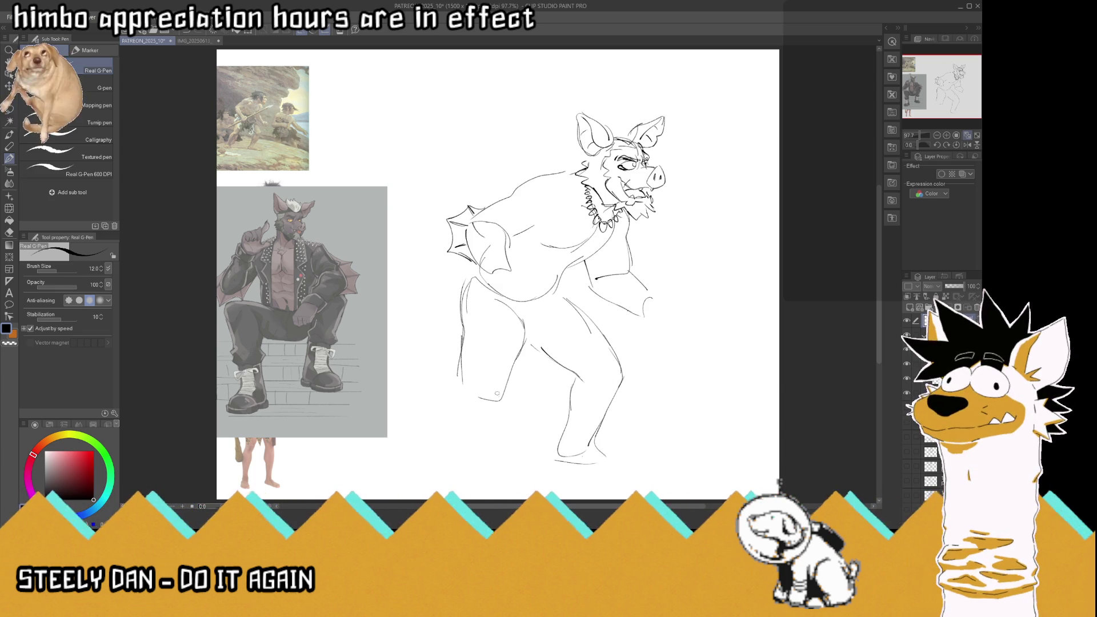
# Step: Finish the left leg and feet on a ground line, save, and add the right foot's sole
pyautogui.moveTo(502, 398); pyautogui.dragTo(473, 426)
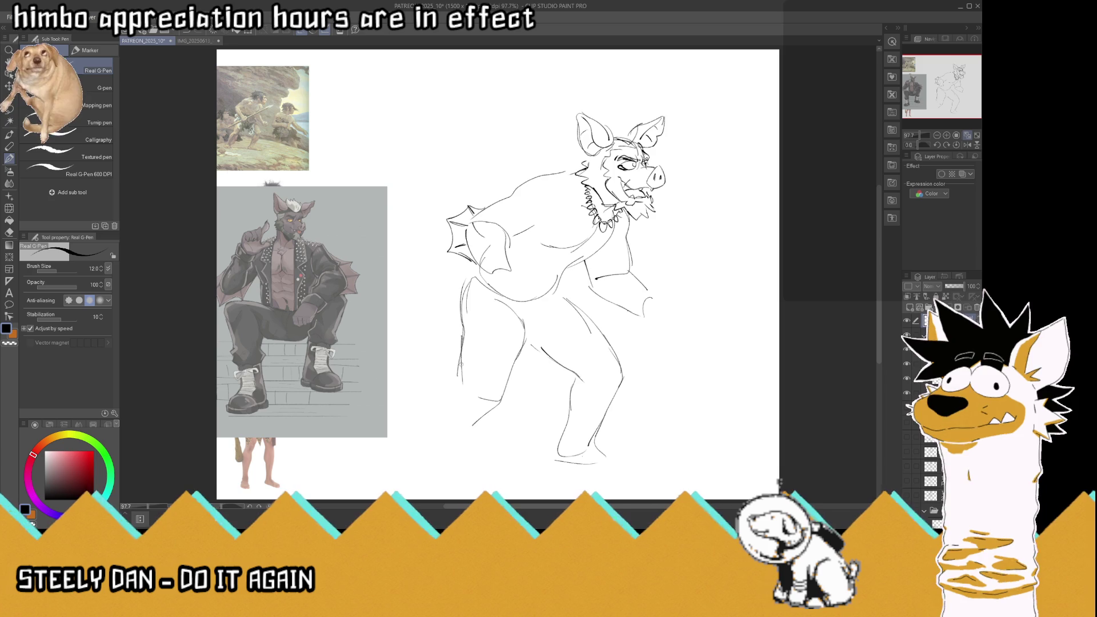
pyautogui.moveTo(461, 377); pyautogui.dragTo(435, 418)
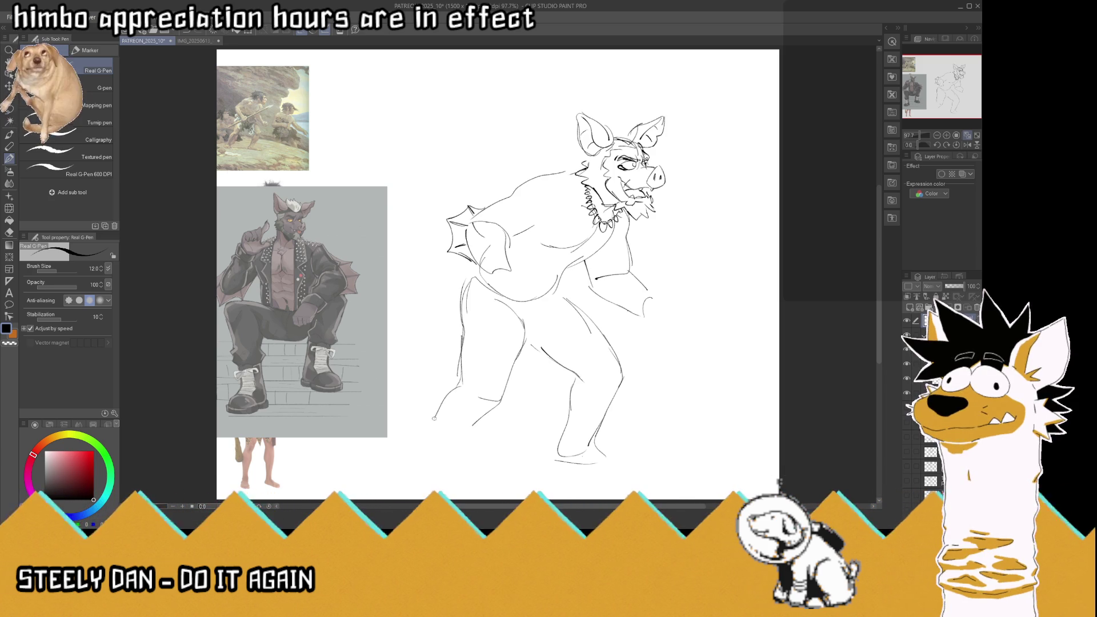
pyautogui.moveTo(465, 384)
pyautogui.mouseDown()
pyautogui.moveTo(420, 443)
pyautogui.moveTo(459, 445)
pyautogui.mouseUp()
pyautogui.moveTo(489, 409)
pyautogui.mouseDown()
pyautogui.moveTo(449, 444)
pyautogui.moveTo(463, 472)
pyautogui.moveTo(424, 475)
pyautogui.moveTo(466, 470)
pyautogui.moveTo(409, 466)
pyautogui.mouseUp()
pyautogui.moveTo(494, 467); pyautogui.dragTo(561, 465)
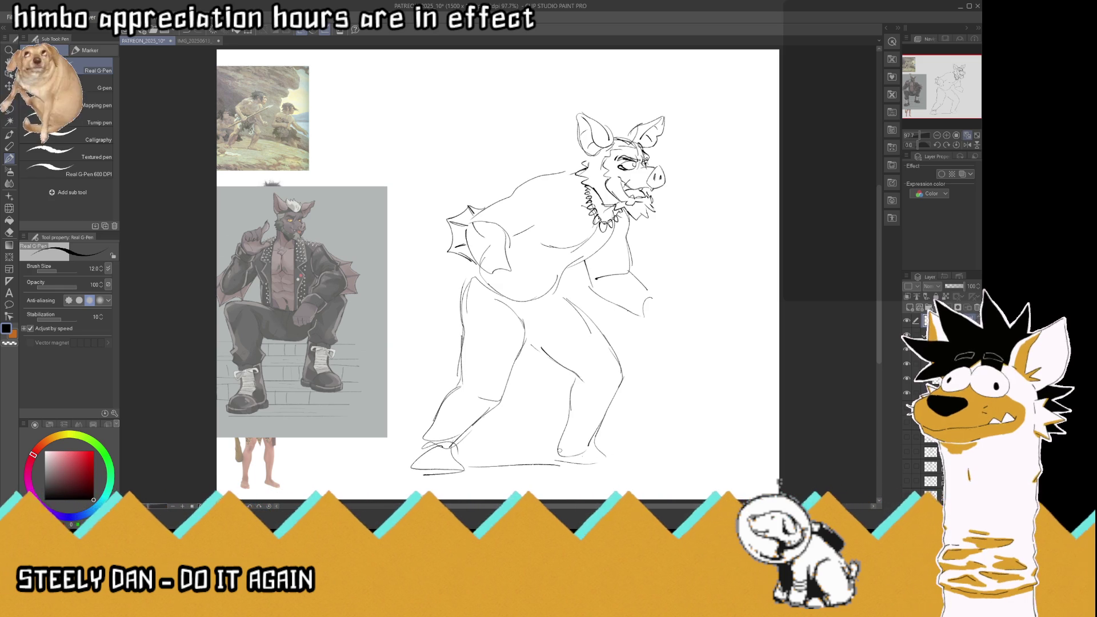
pyautogui.moveTo(572, 408)
pyautogui.mouseDown()
pyautogui.moveTo(556, 467)
pyautogui.moveTo(608, 457)
pyautogui.moveTo(623, 466)
pyautogui.mouseUp()
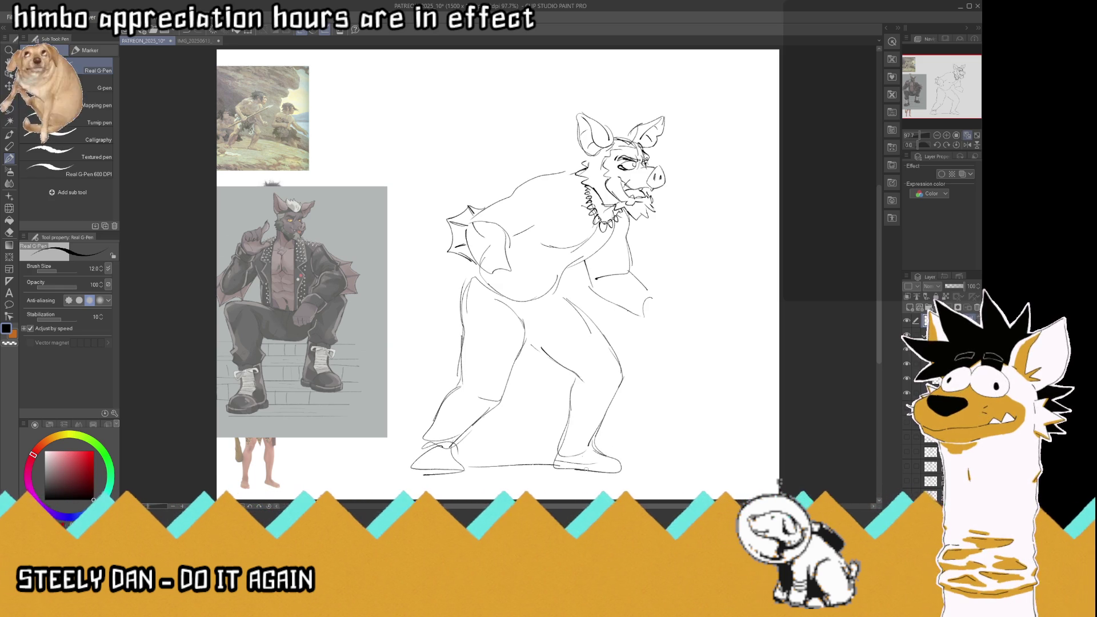
pyautogui.hotkey('ctrl', 's')
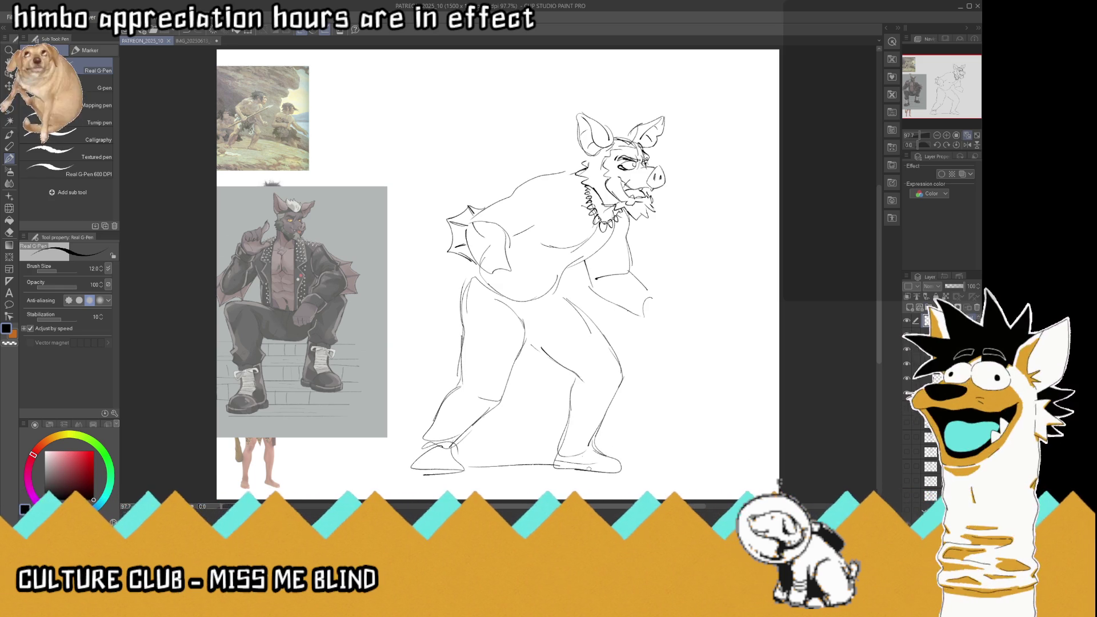
pyautogui.moveTo(567, 461); pyautogui.dragTo(605, 467)
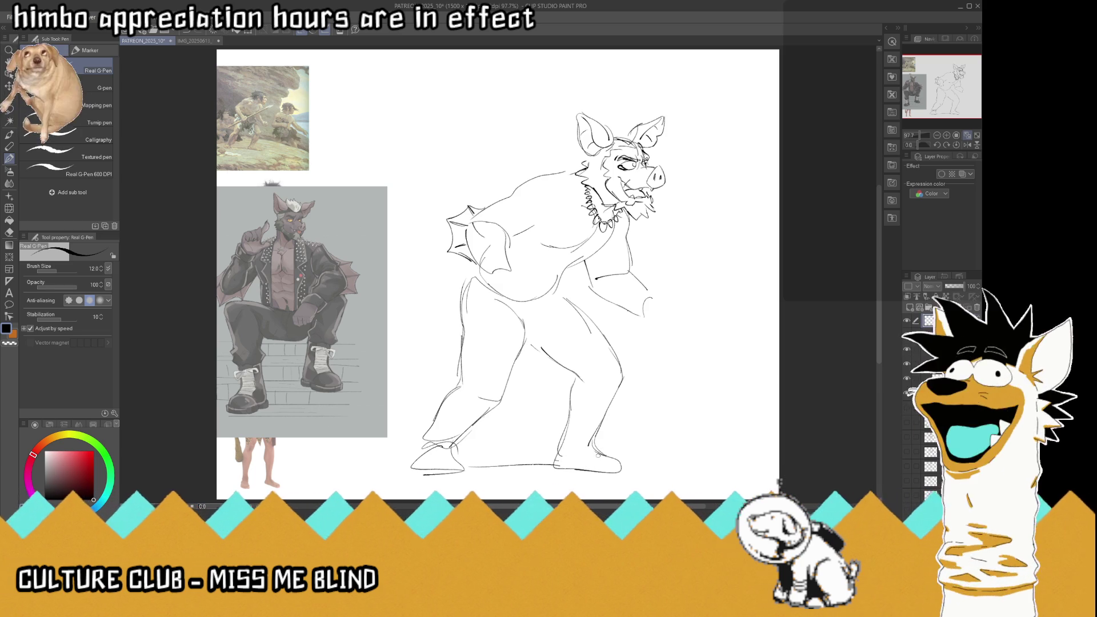
# Step: Flip the canvas view horizontally and back to check the figure's proportions
pyautogui.press('h')
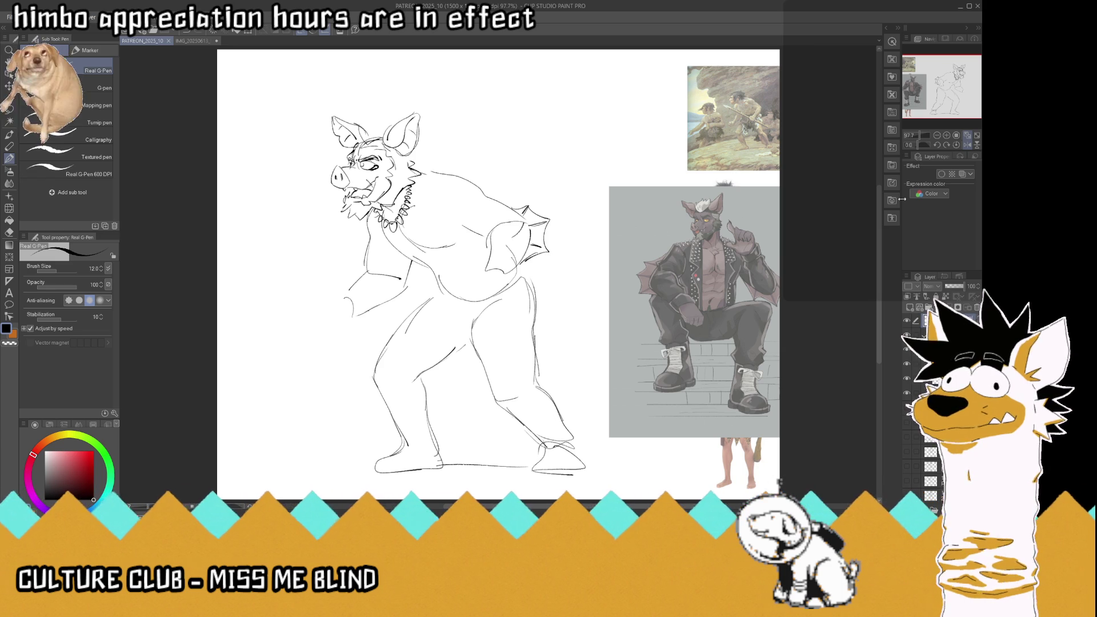
pyautogui.press('h')
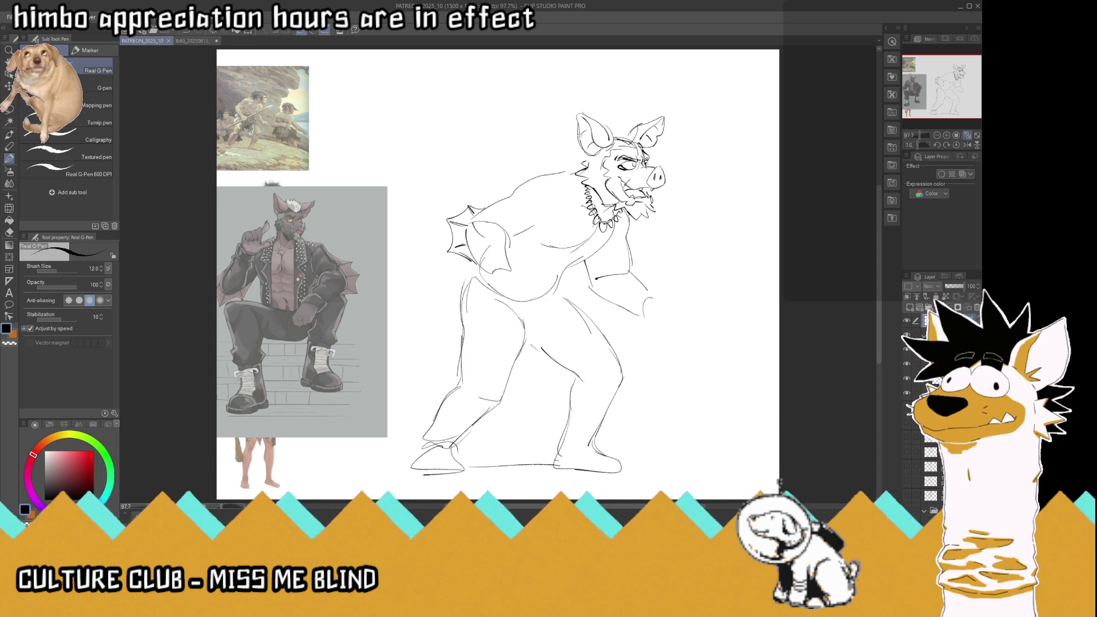
# Step: Sketch shaggy hair tufts on top of the head and a short brow mark
pyautogui.moveTo(566, 163); pyautogui.dragTo(579, 175)
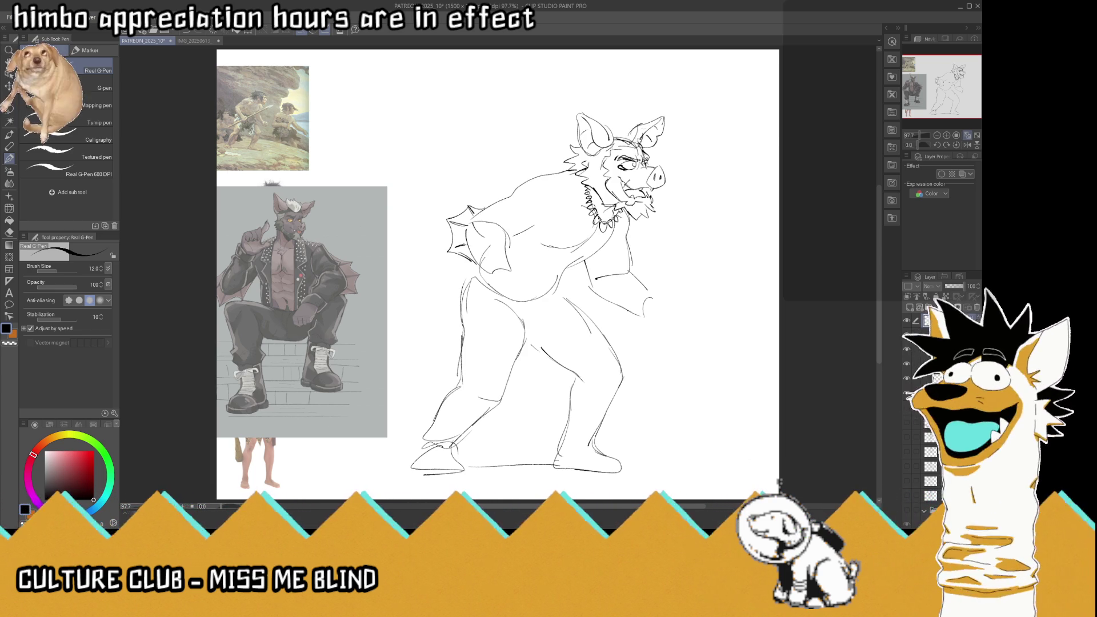
pyautogui.moveTo(632, 123)
pyautogui.mouseDown()
pyautogui.moveTo(638, 113)
pyautogui.moveTo(605, 114)
pyautogui.moveTo(613, 107)
pyautogui.mouseUp()
pyautogui.moveTo(616, 120); pyautogui.dragTo(604, 114)
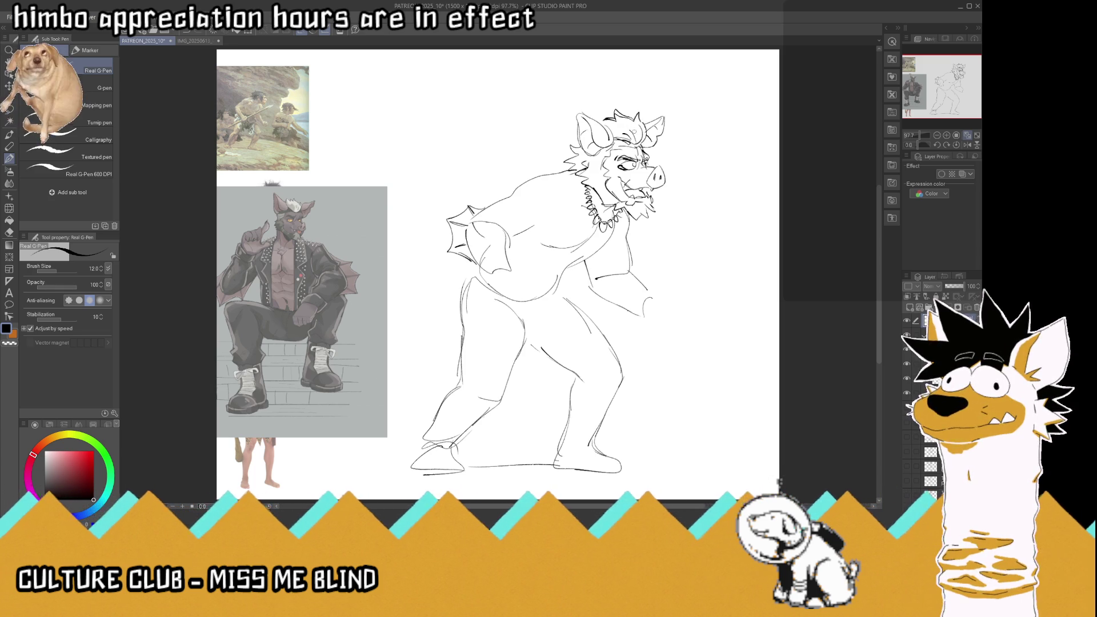
pyautogui.moveTo(641, 142); pyautogui.dragTo(660, 136)
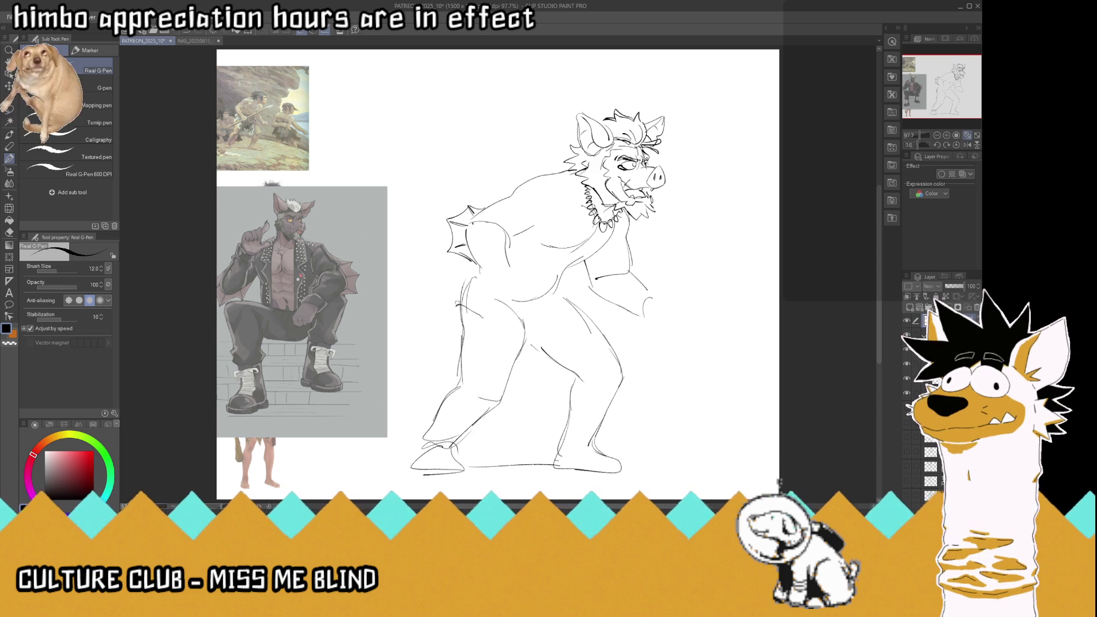
# Step: Draw the torso's left contour and fur tufts at the elbow and hip
pyautogui.moveTo(470, 267)
pyautogui.mouseDown()
pyautogui.moveTo(450, 277)
pyautogui.moveTo(447, 319)
pyautogui.mouseUp()
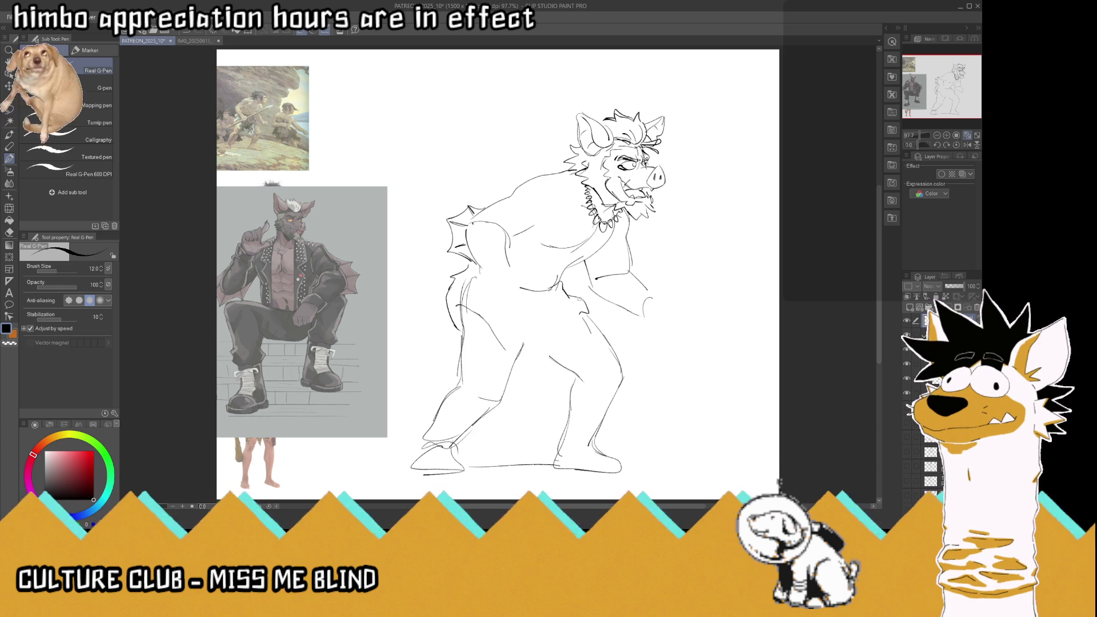
pyautogui.moveTo(586, 295)
pyautogui.mouseDown()
pyautogui.moveTo(570, 301)
pyautogui.moveTo(586, 315)
pyautogui.moveTo(552, 358)
pyautogui.moveTo(538, 360)
pyautogui.mouseUp()
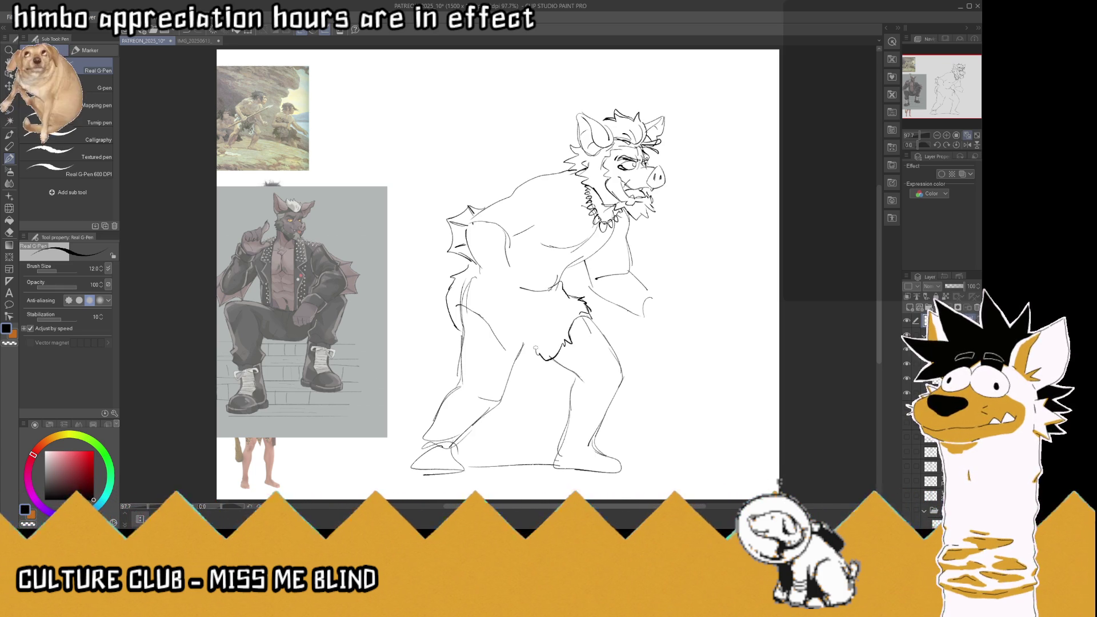
pyautogui.moveTo(553, 318); pyautogui.dragTo(526, 365)
# Step: Sketch the loincloth's left side and a long straight spear guide line across the chest
pyautogui.moveTo(458, 299); pyautogui.dragTo(505, 346)
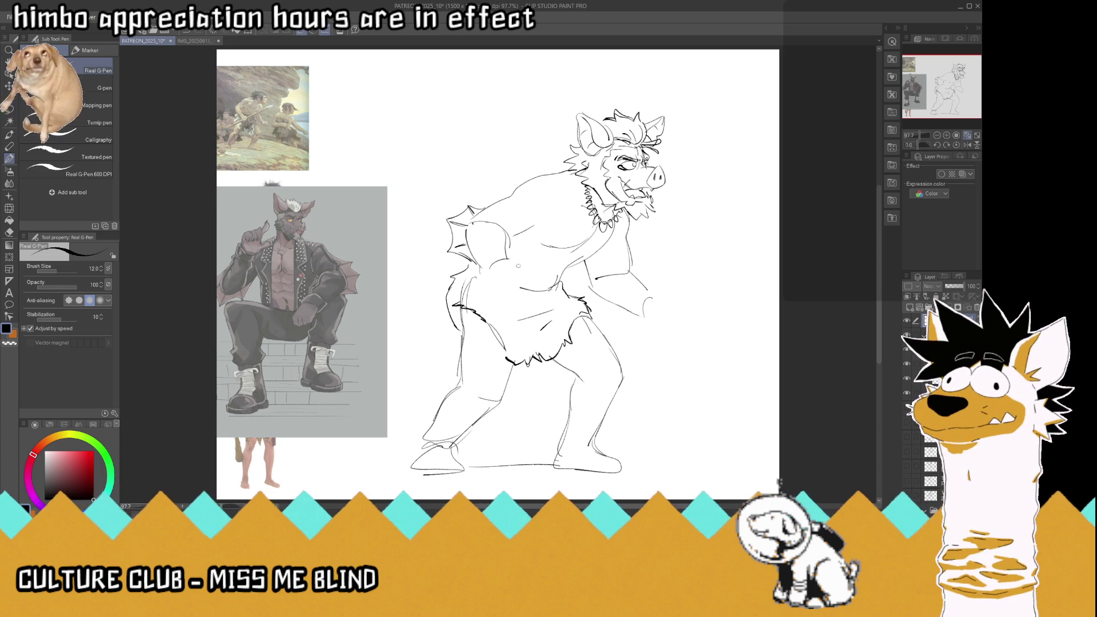
pyautogui.moveTo(540, 262); pyautogui.dragTo(682, 225)
pyautogui.moveTo(520, 268); pyautogui.dragTo(403, 300)
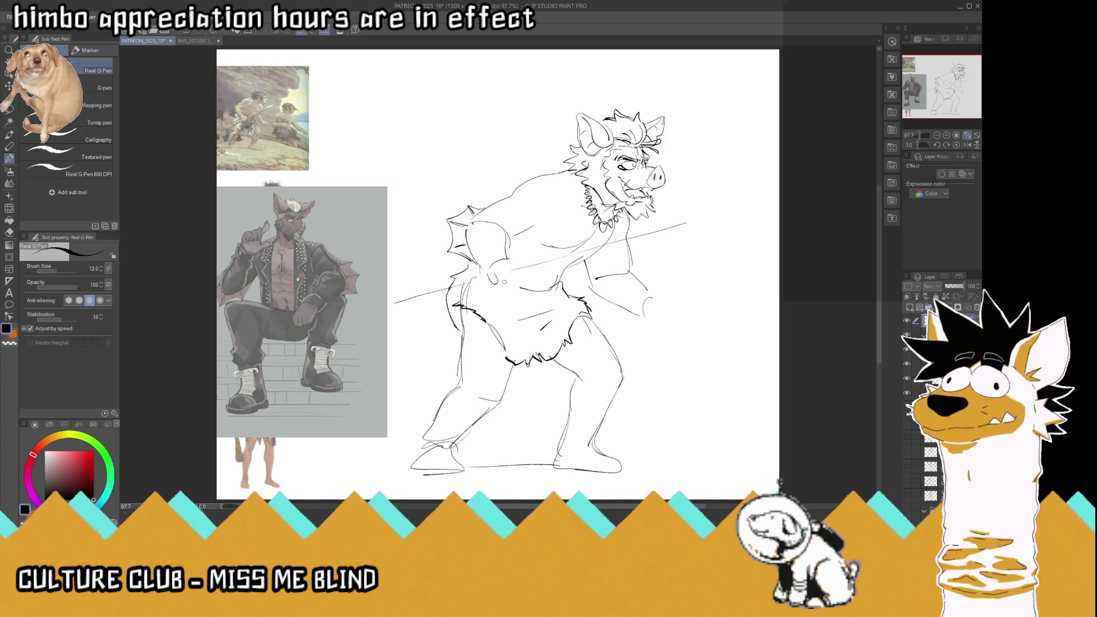
# Step: Draw the gripping hand and retrace the spear shaft as darker double lines on both ends
pyautogui.moveTo(499, 269)
pyautogui.mouseDown()
pyautogui.moveTo(504, 282)
pyautogui.moveTo(516, 256)
pyautogui.moveTo(510, 281)
pyautogui.moveTo(523, 277)
pyautogui.mouseUp()
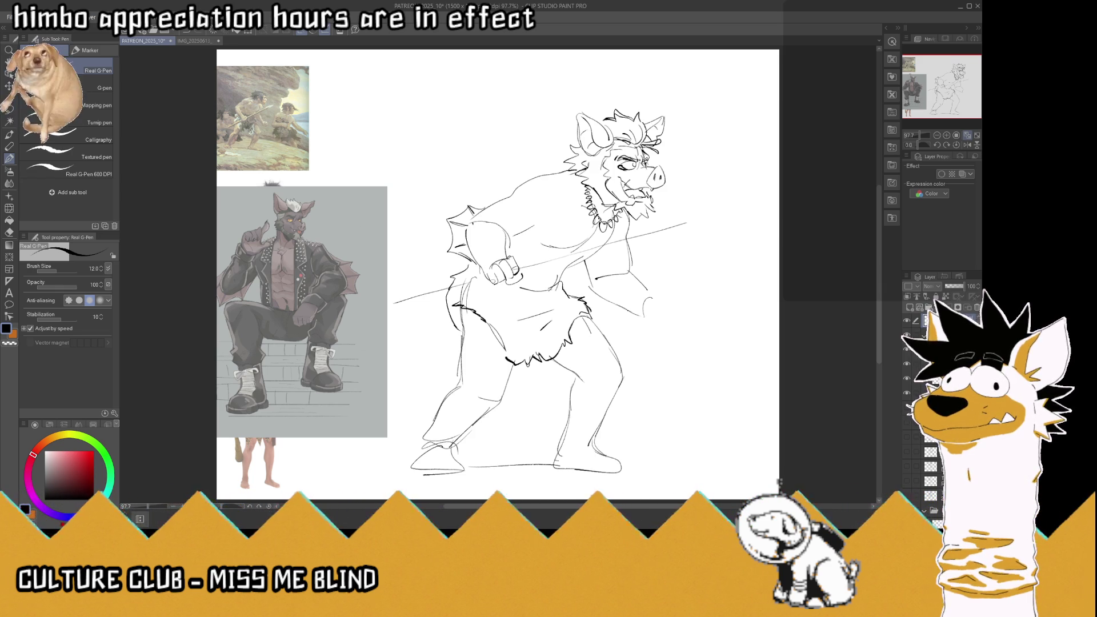
pyautogui.moveTo(489, 272); pyautogui.dragTo(387, 307)
pyautogui.moveTo(471, 284); pyautogui.dragTo(390, 310)
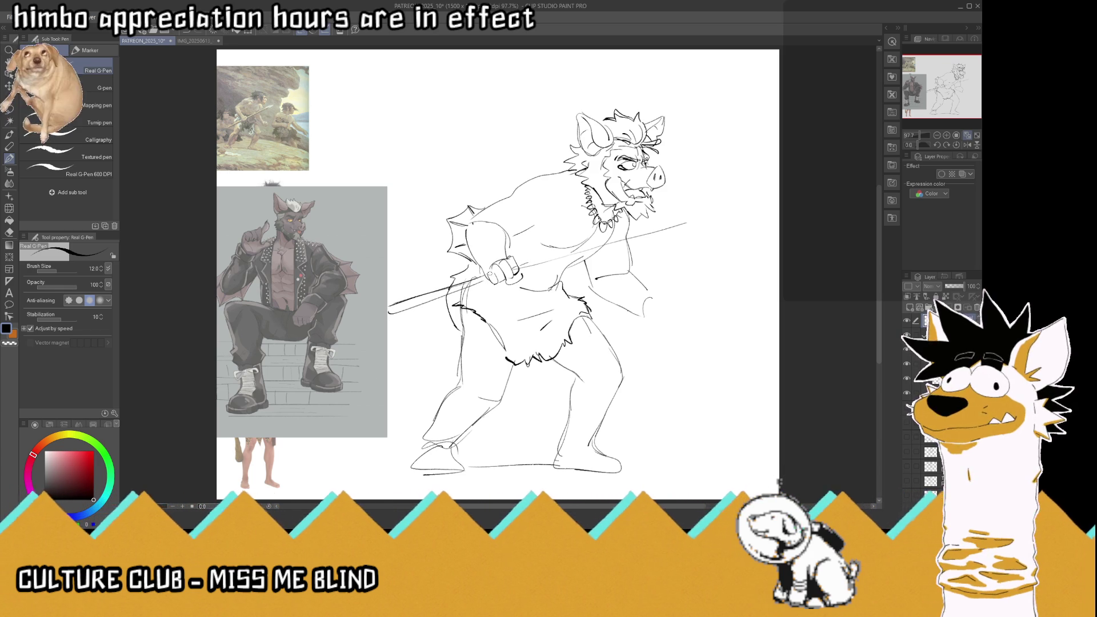
pyautogui.moveTo(536, 261); pyautogui.dragTo(696, 214)
pyautogui.moveTo(518, 273); pyautogui.dragTo(696, 214)
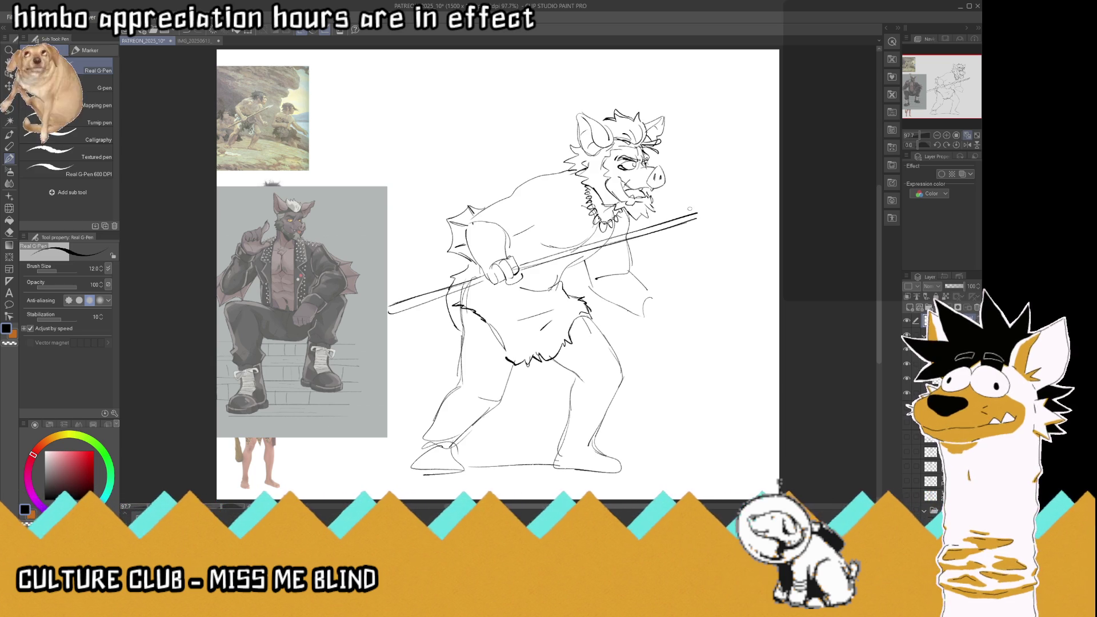
# Step: Undo the overlong tip, extend the shaft past the snout, add the spearhead base, erase a stray mark, and save
pyautogui.hotkey('ctrl', 'z')
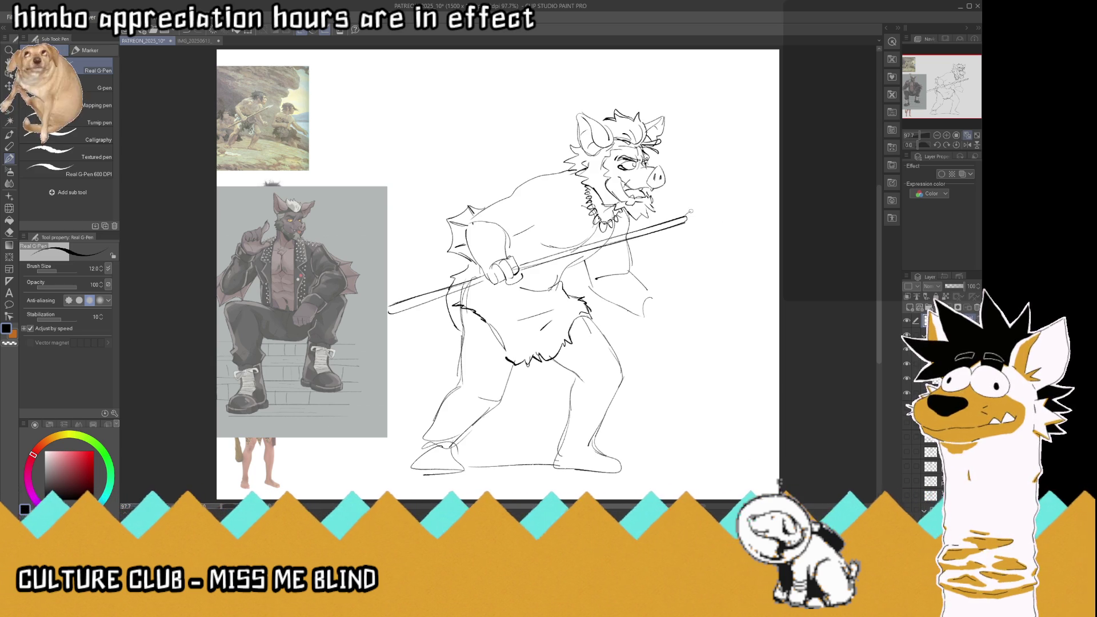
pyautogui.moveTo(685, 214)
pyautogui.mouseDown()
pyautogui.moveTo(730, 204)
pyautogui.moveTo(683, 225)
pyautogui.mouseUp()
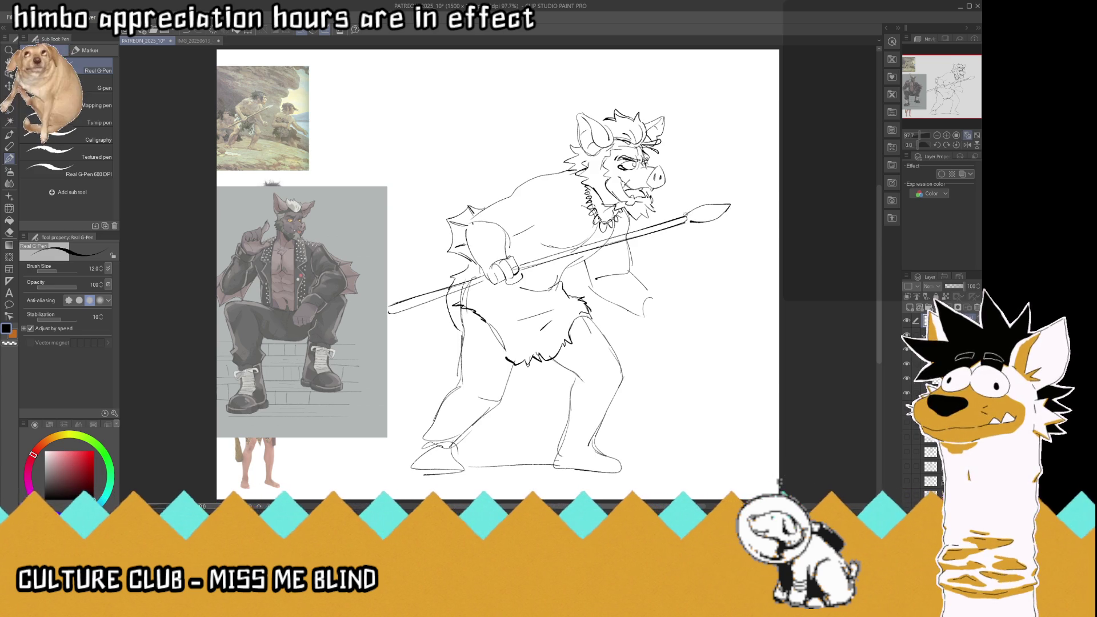
pyautogui.moveTo(682, 216); pyautogui.dragTo(691, 228)
pyautogui.press('e')
pyautogui.press('p')
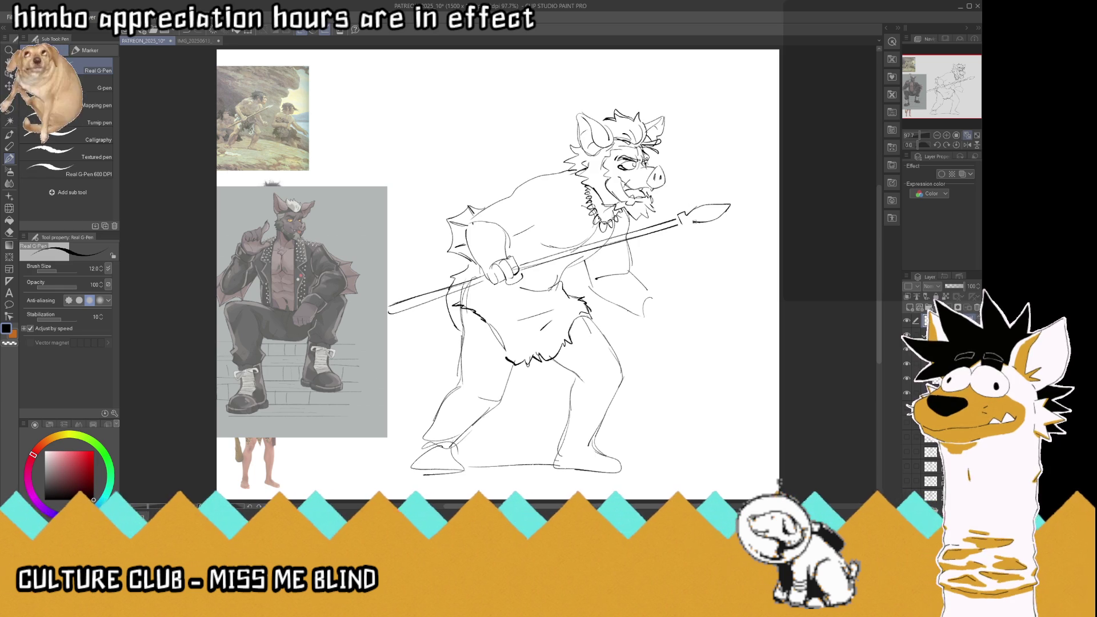
pyautogui.moveTo(679, 216); pyautogui.dragTo(687, 229)
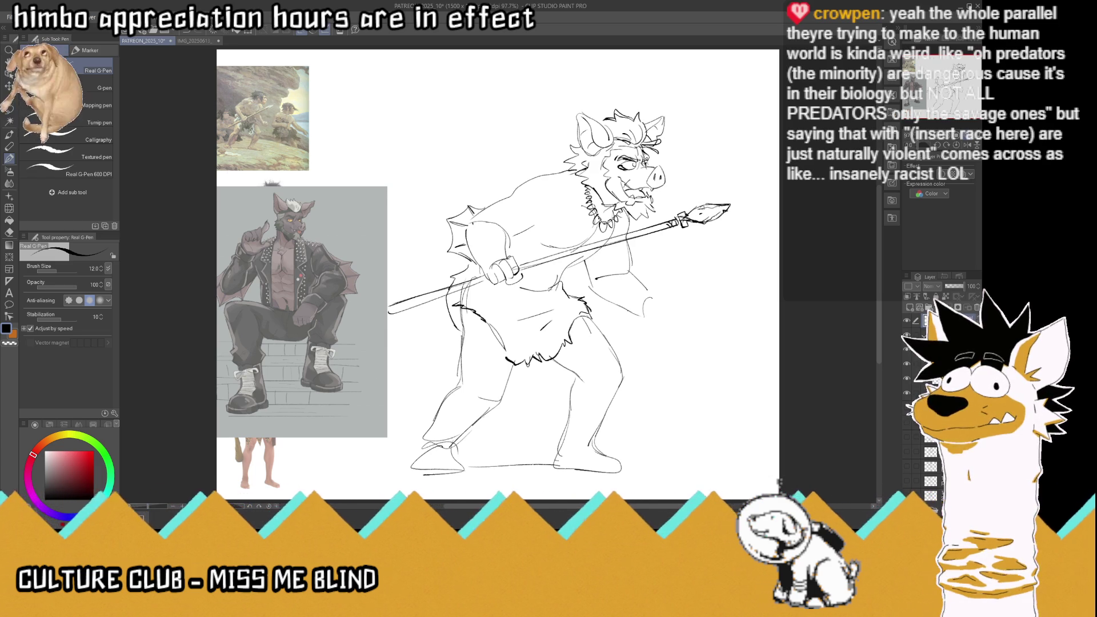
pyautogui.hotkey('ctrl', 's')
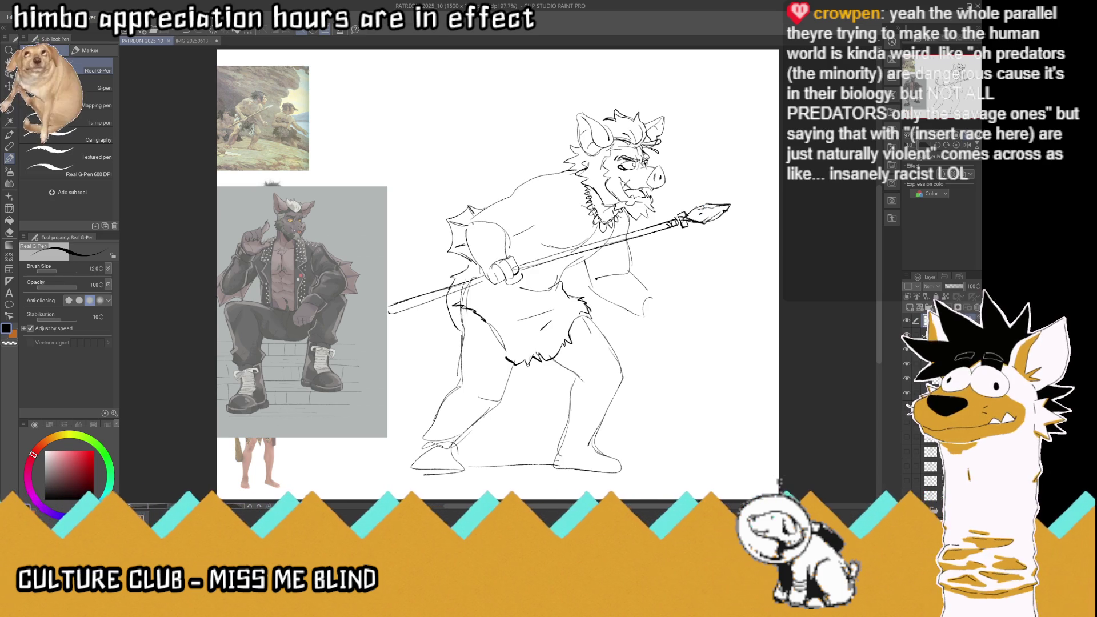
# Step: Sketch the right arm and hand edge, then erase the old shoulder and back lines
pyautogui.moveTo(627, 250)
pyautogui.mouseDown()
pyautogui.moveTo(637, 276)
pyautogui.moveTo(669, 298)
pyautogui.moveTo(652, 324)
pyautogui.mouseUp()
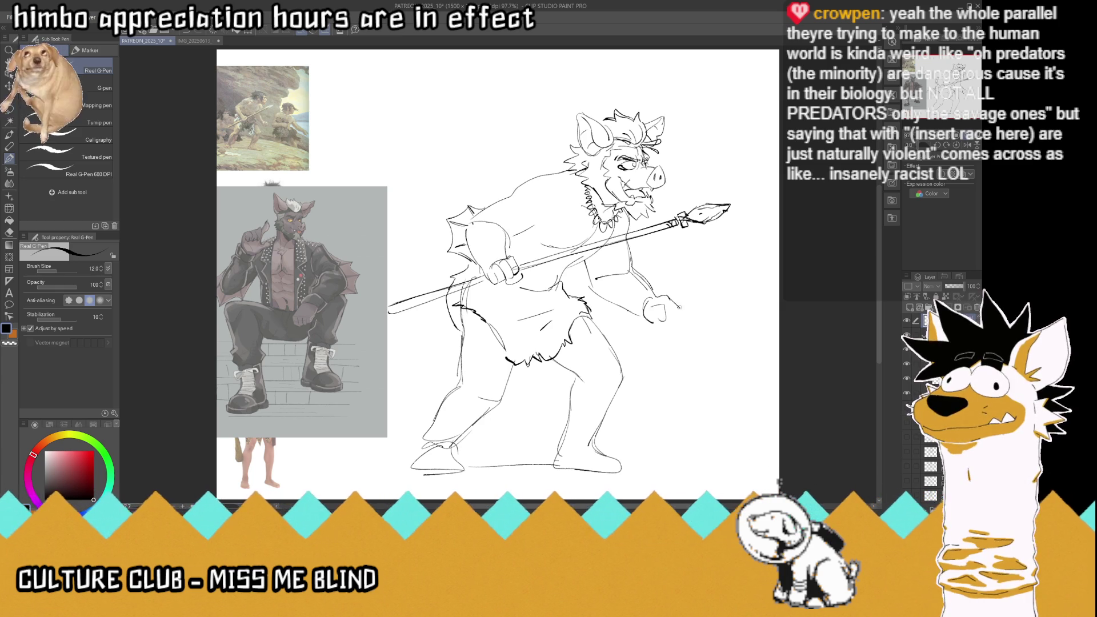
pyautogui.moveTo(676, 306)
pyautogui.mouseDown()
pyautogui.moveTo(680, 332)
pyautogui.moveTo(669, 330)
pyautogui.mouseUp()
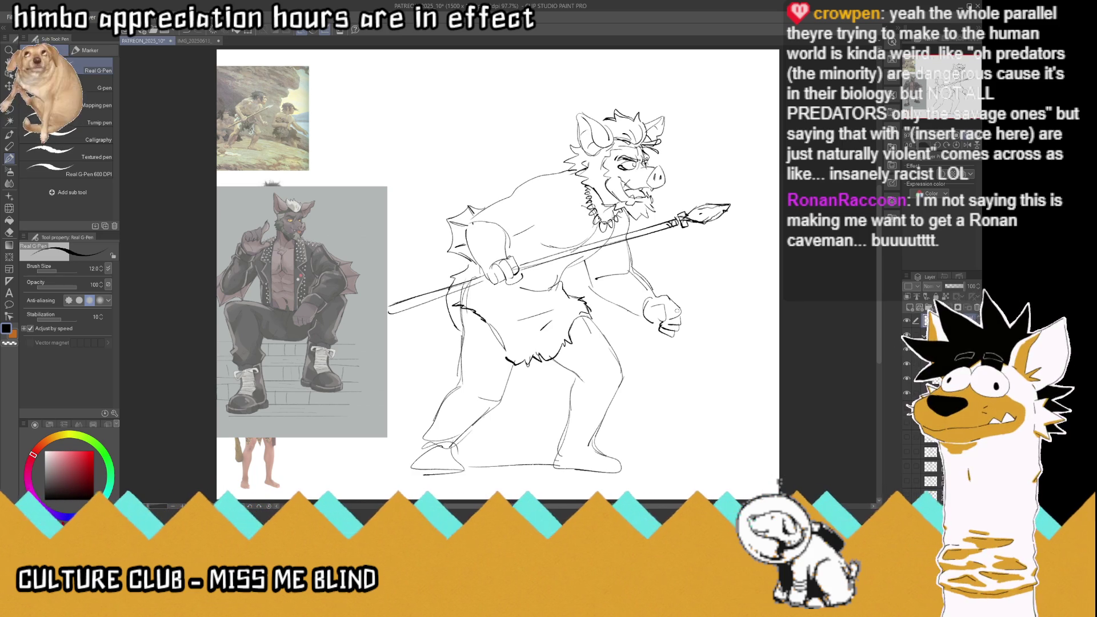
pyautogui.moveTo(510, 228); pyautogui.dragTo(454, 209)
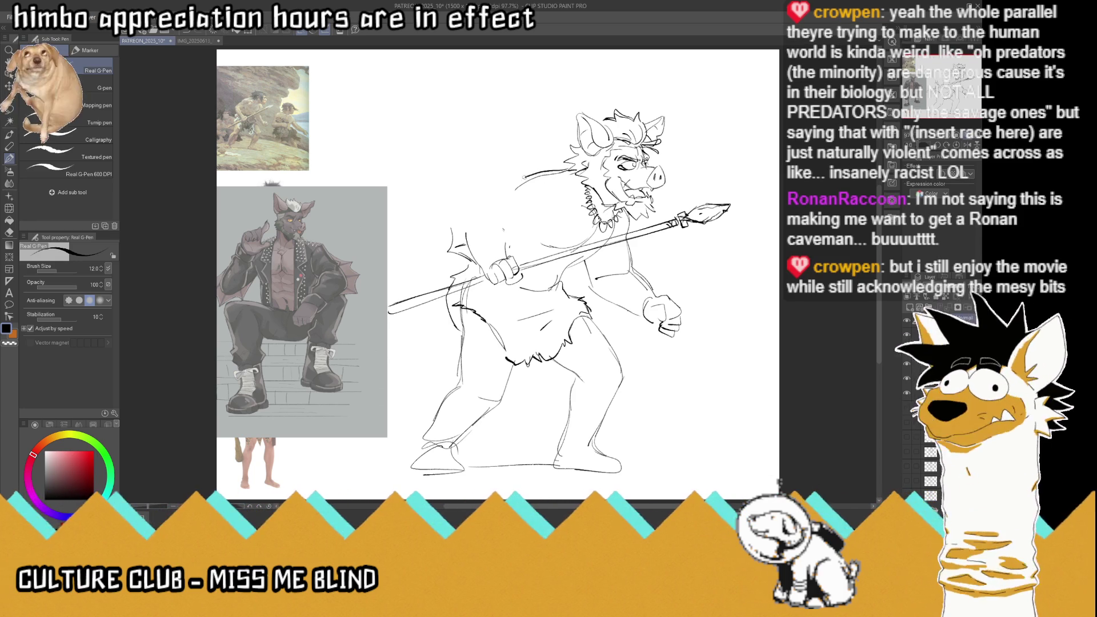
# Step: Redraw the hunched back curve with upper-arm, chest fur and shoulder strokes
pyautogui.moveTo(463, 258); pyautogui.dragTo(561, 167)
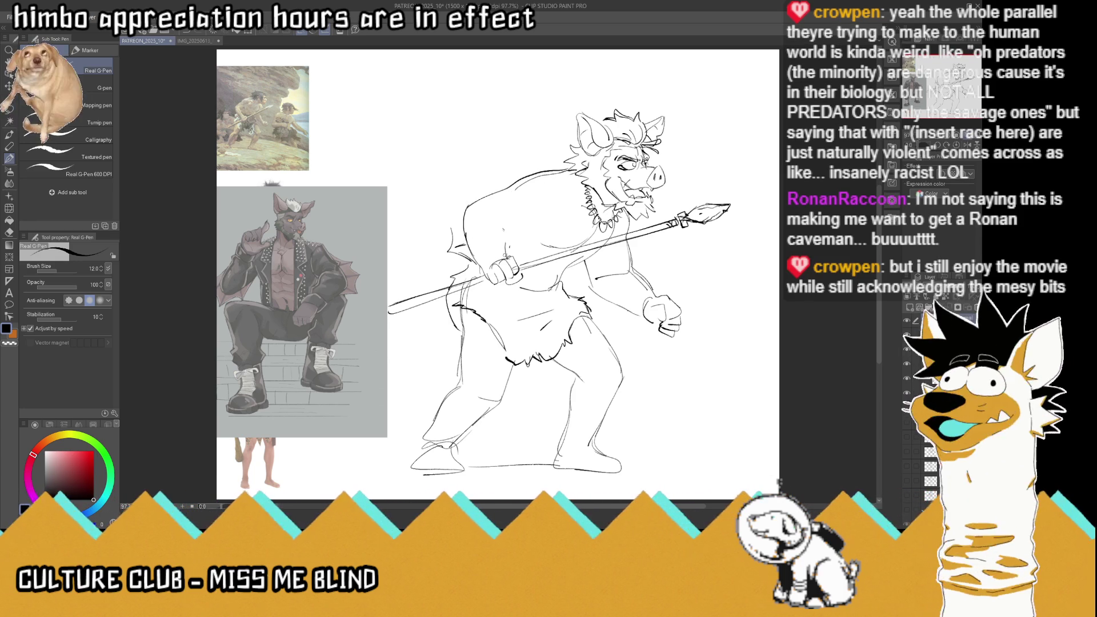
pyautogui.moveTo(503, 257)
pyautogui.mouseDown()
pyautogui.moveTo(497, 212)
pyautogui.moveTo(533, 221)
pyautogui.mouseUp()
pyautogui.moveTo(450, 243)
pyautogui.mouseDown()
pyautogui.moveTo(448, 223)
pyautogui.moveTo(468, 220)
pyautogui.moveTo(474, 183)
pyautogui.moveTo(497, 196)
pyautogui.moveTo(444, 202)
pyautogui.mouseUp()
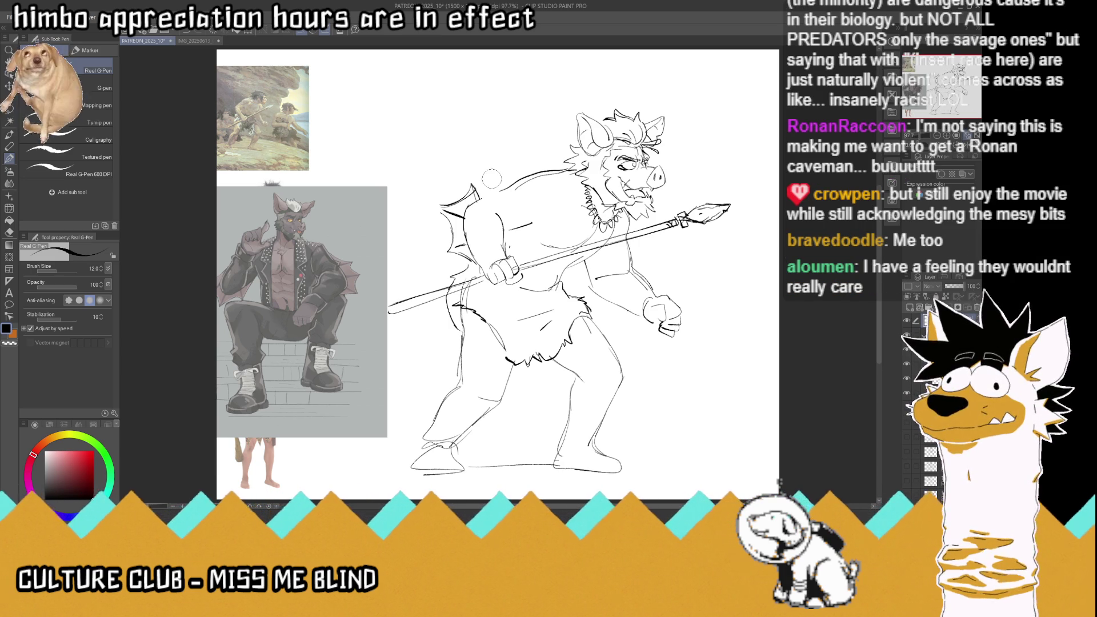
pyautogui.moveTo(480, 199)
pyautogui.mouseDown()
pyautogui.moveTo(502, 183)
pyautogui.moveTo(466, 192)
pyautogui.mouseUp()
pyautogui.moveTo(463, 199)
pyautogui.mouseDown()
pyautogui.moveTo(432, 212)
pyautogui.moveTo(451, 254)
pyautogui.mouseUp()
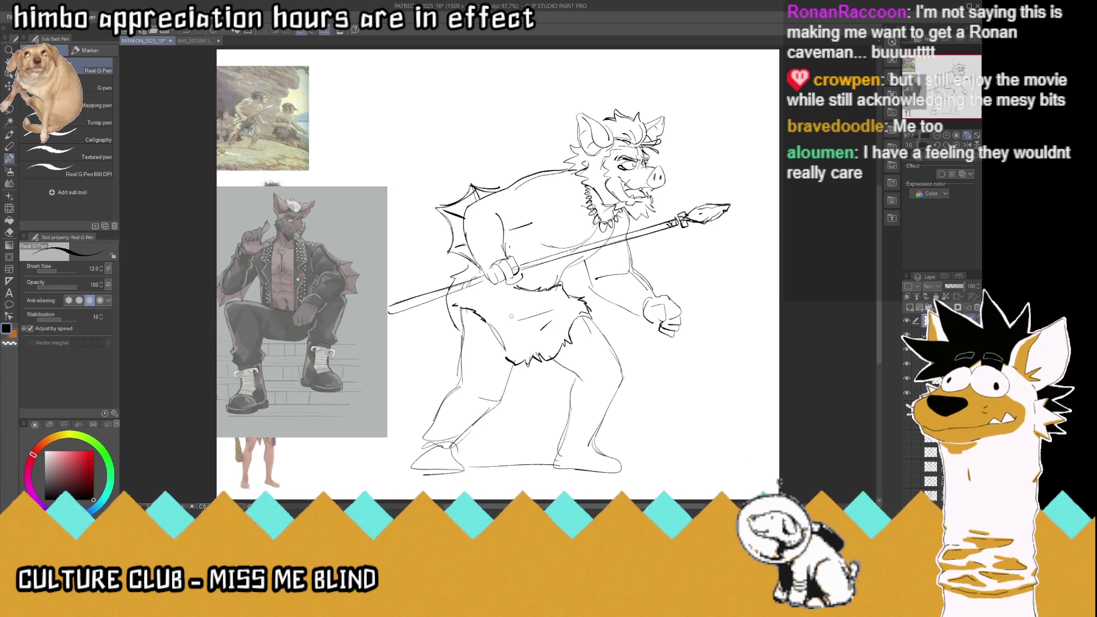
# Step: Scatter black leopard-like spots across the loincloth from hip to left thigh with the Real G-Pen
pyautogui.moveTo(494, 300)
pyautogui.mouseDown()
pyautogui.moveTo(530, 351)
pyautogui.moveTo(514, 350)
pyautogui.moveTo(559, 333)
pyautogui.moveTo(556, 345)
pyautogui.mouseUp()
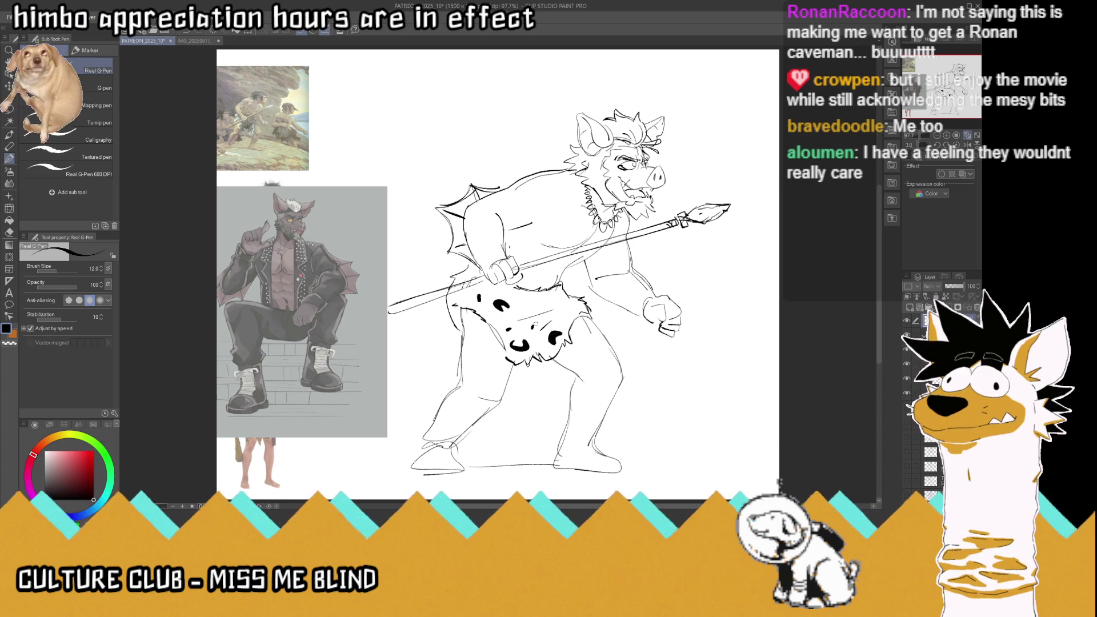
pyautogui.moveTo(527, 300); pyautogui.dragTo(586, 311)
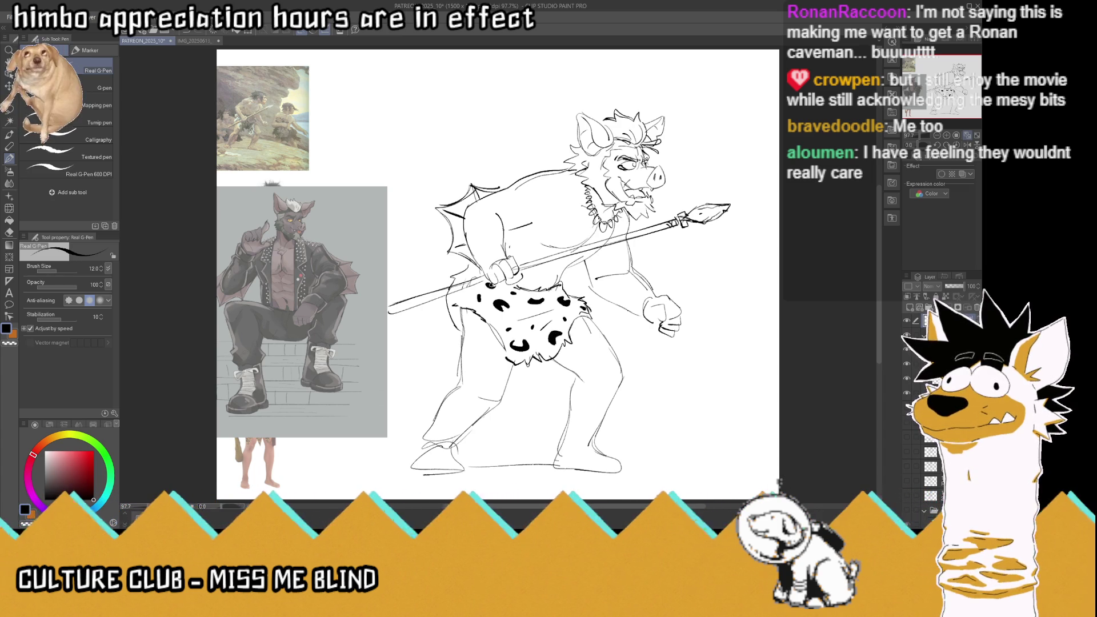
pyautogui.moveTo(456, 295); pyautogui.dragTo(464, 304)
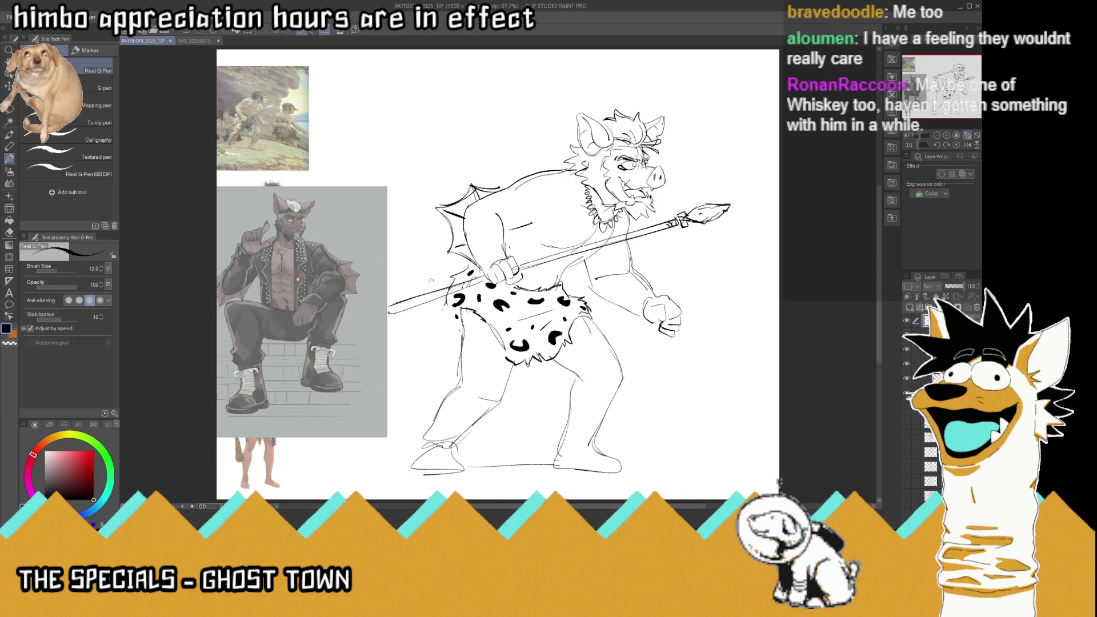
pyautogui.moveTo(442, 307); pyautogui.dragTo(450, 333)
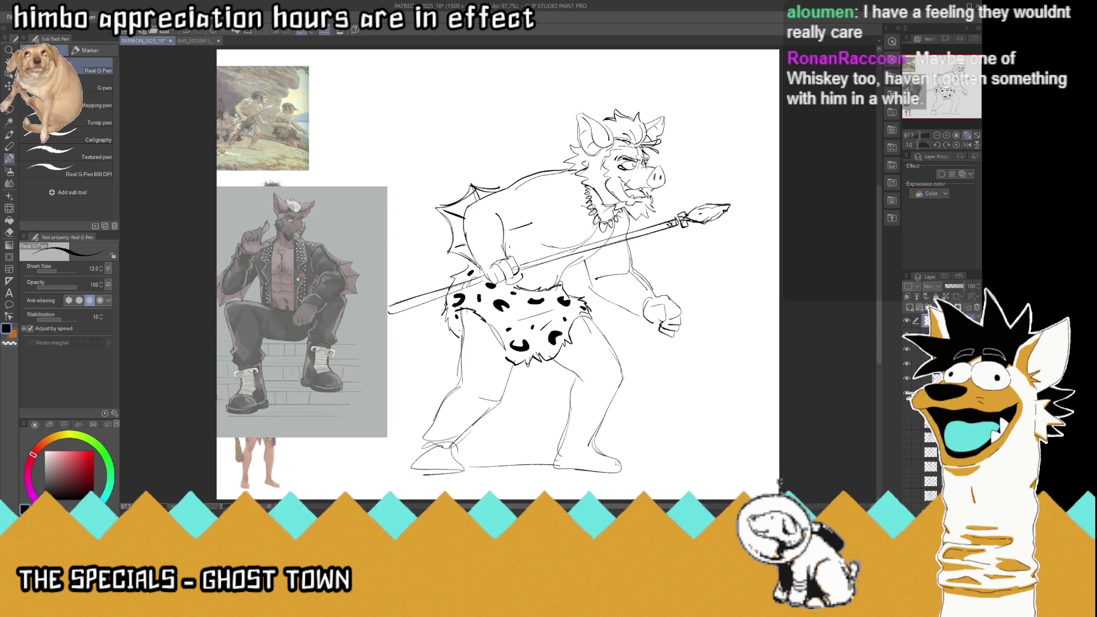
# Step: Add toe claws to both feet, a ground line by the left foot, then hide the reference images
pyautogui.moveTo(617, 456); pyautogui.dragTo(631, 470)
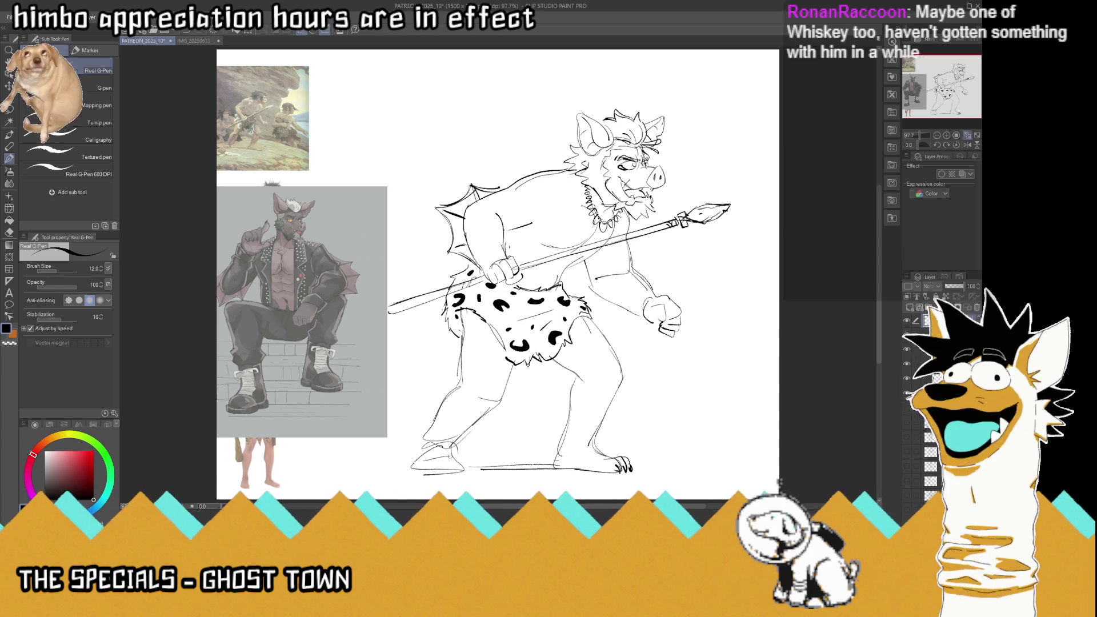
pyautogui.moveTo(423, 424); pyautogui.dragTo(430, 441)
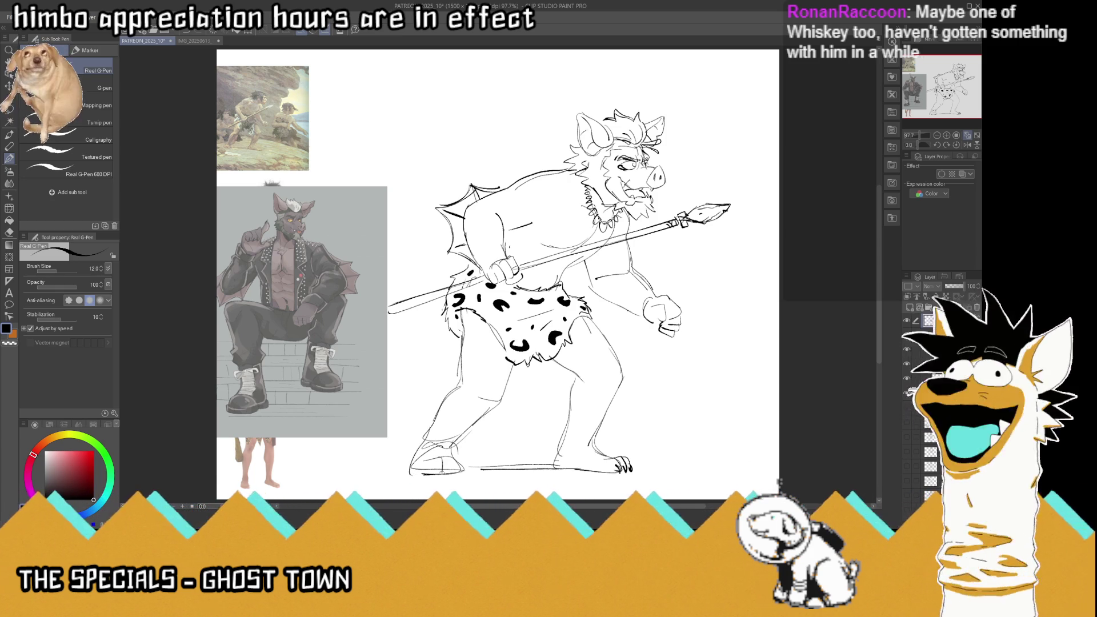
pyautogui.moveTo(452, 461); pyautogui.dragTo(459, 456)
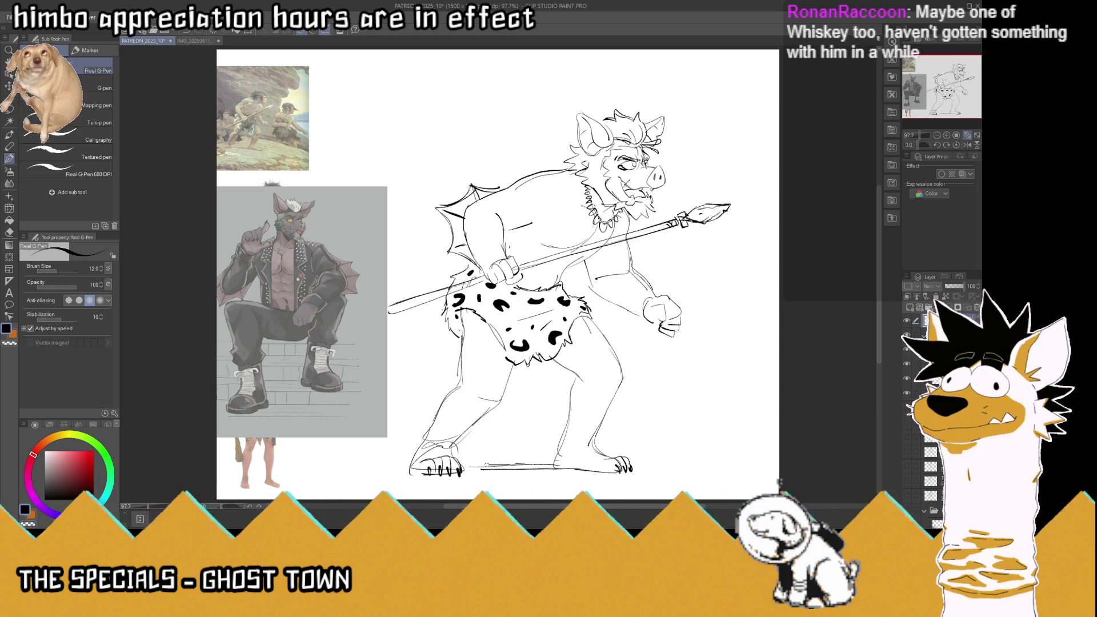
pyautogui.moveTo(347, 467); pyautogui.dragTo(401, 467)
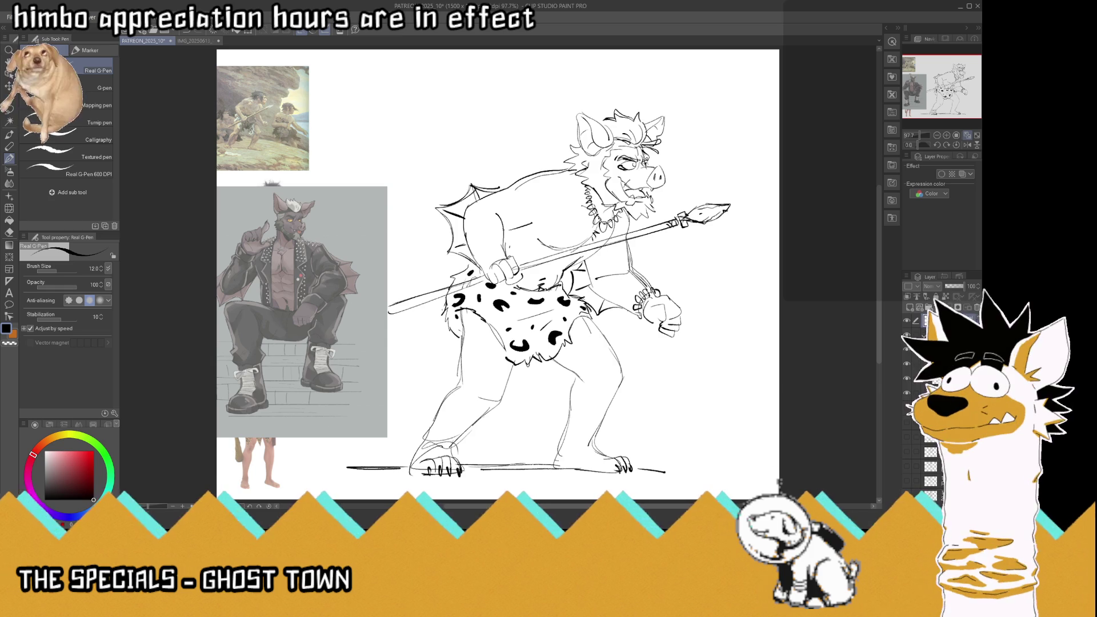
pyautogui.press('Delete')
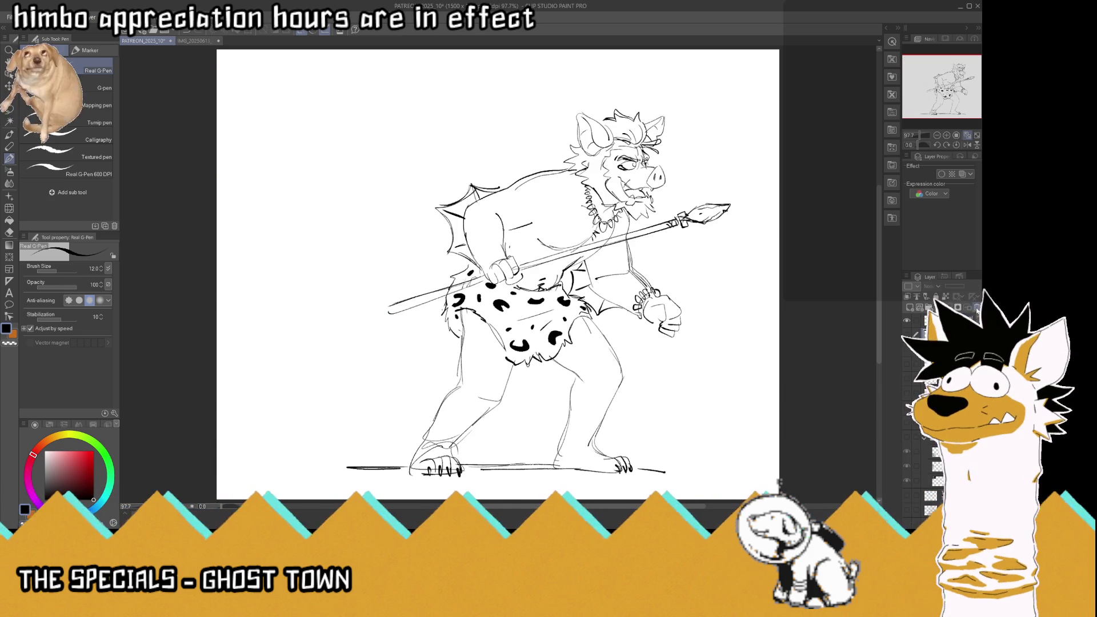
# Step: Shift the whole drawing left with the Move layer tool and start a transform
pyautogui.click(10, 86)
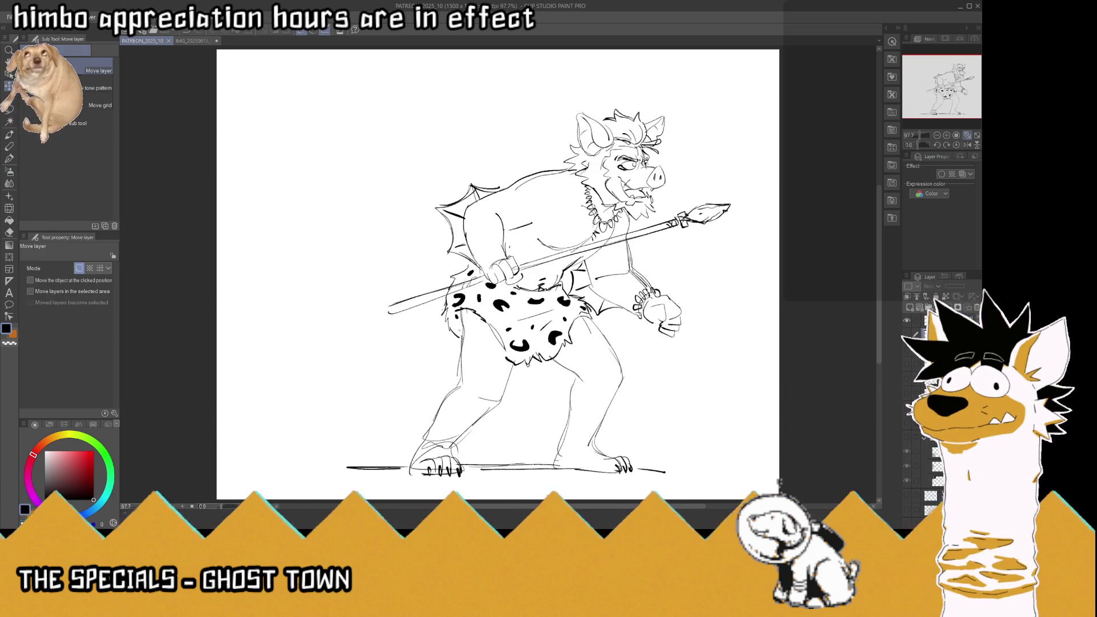
pyautogui.moveTo(548, 257); pyautogui.dragTo(509, 258)
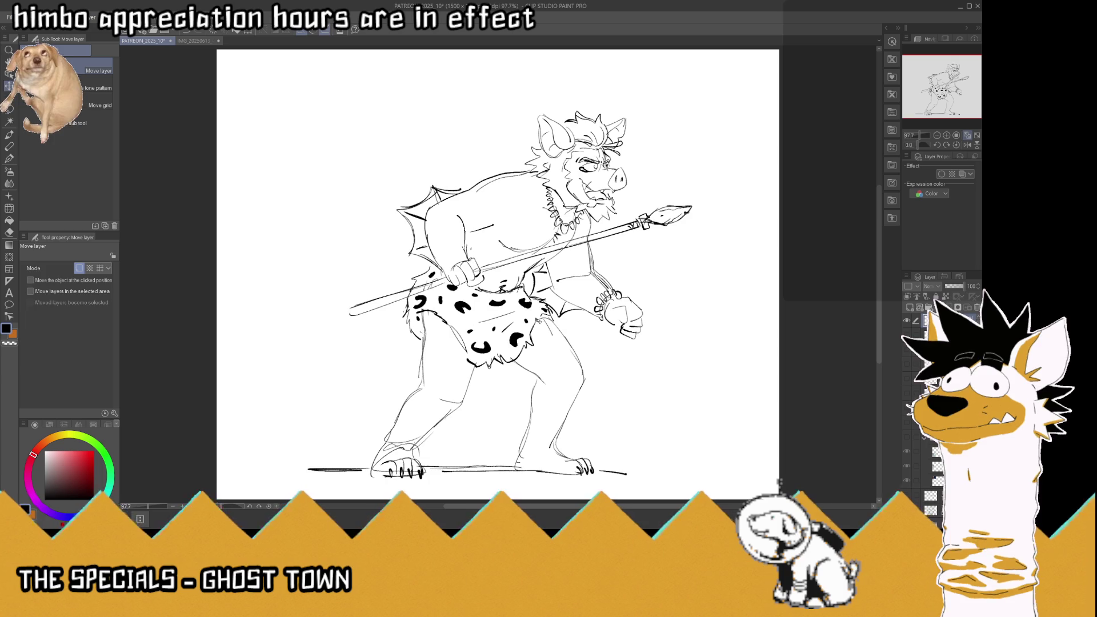
pyautogui.hotkey('ctrl', 't')
# Step: Enlarge the sketch, confirm it, and nudge it up and left to centre it on the canvas
pyautogui.moveTo(500, 112)
pyautogui.mouseDown()
pyautogui.moveTo(500, 63)
pyautogui.moveTo(551, 431)
pyautogui.mouseUp()
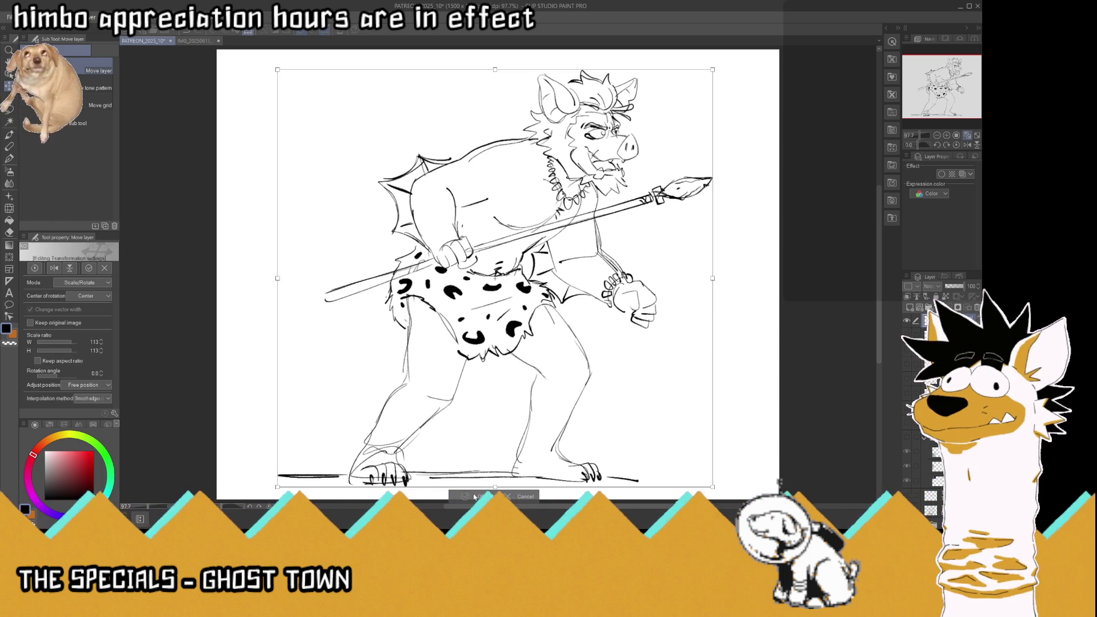
pyautogui.press('Return')
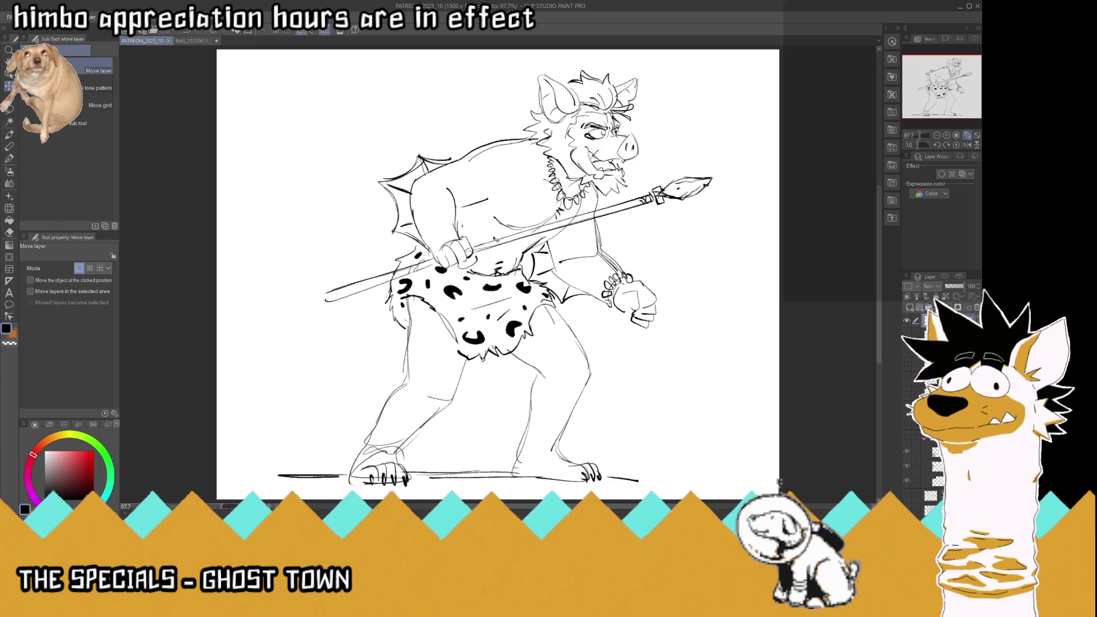
pyautogui.moveTo(496, 240); pyautogui.dragTo(493, 238)
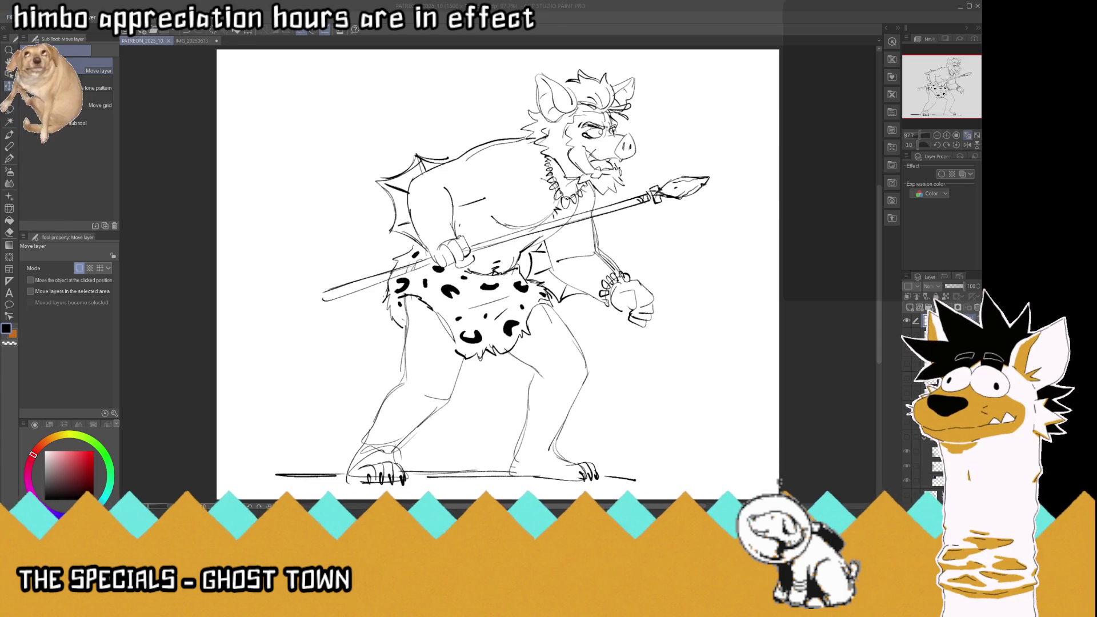
pyautogui.click(303, 364)
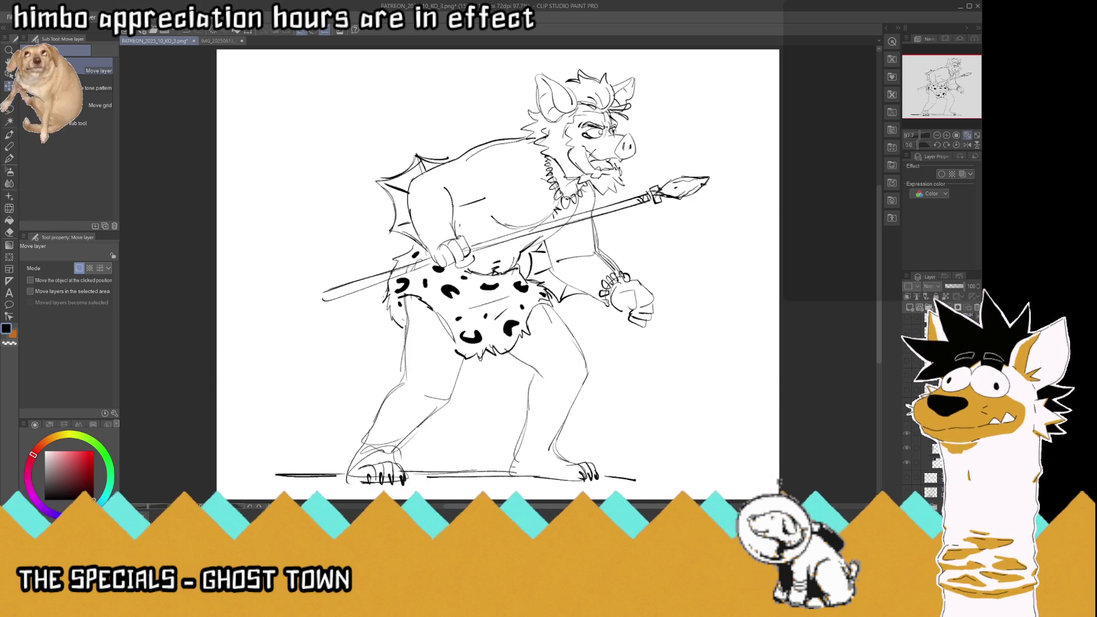
# Step: Save the sketch as a new PNG with the paper hidden, then restore the white paper
pyautogui.press('Delete')
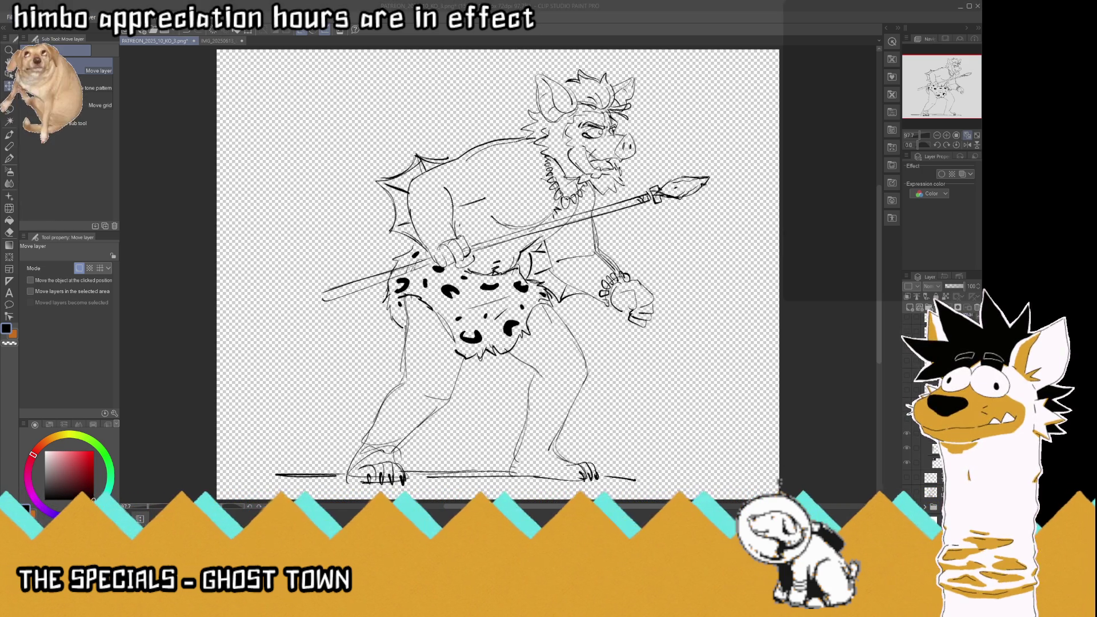
pyautogui.press('Return')
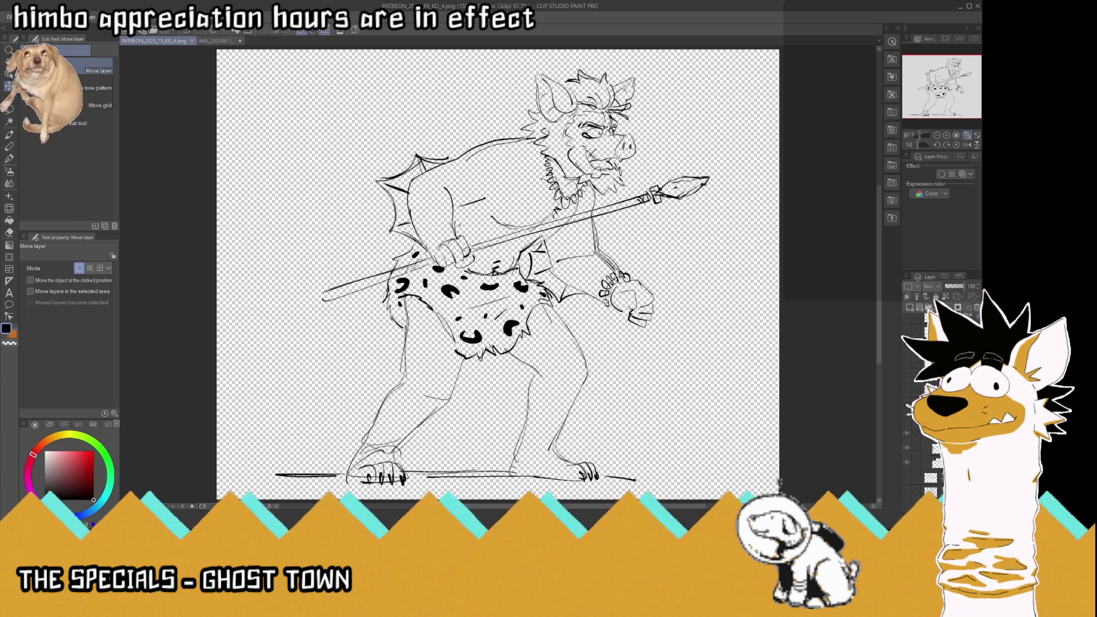
pyautogui.hotkey('ctrl', 'z')
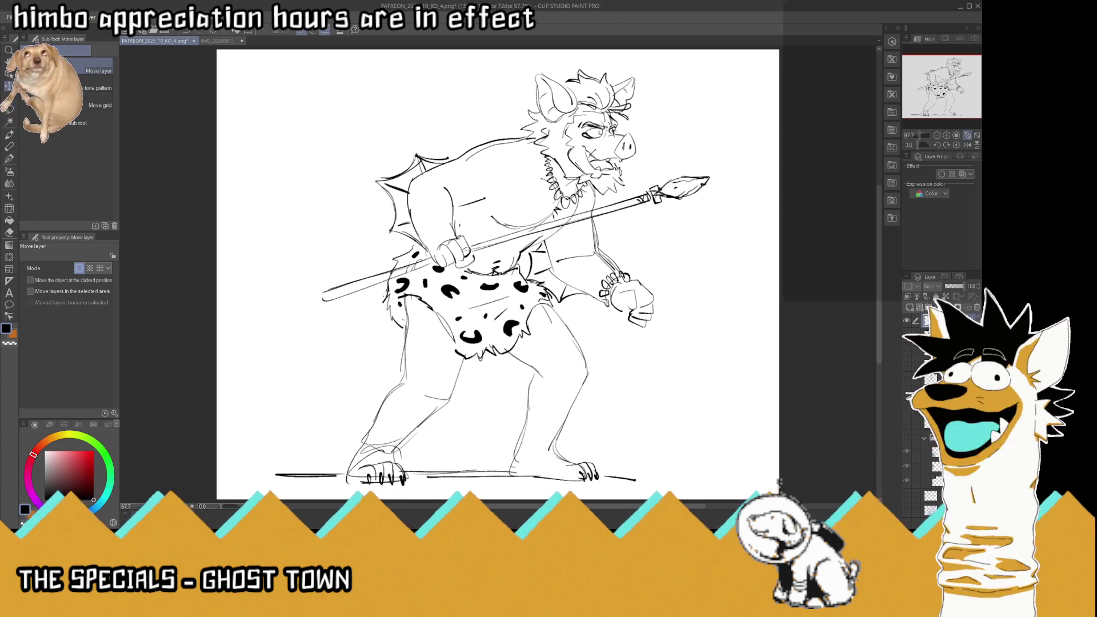
# Step: Add a small chest line with the G-Pen and save the latest changes with Ctrl+S
pyautogui.click(10, 146)
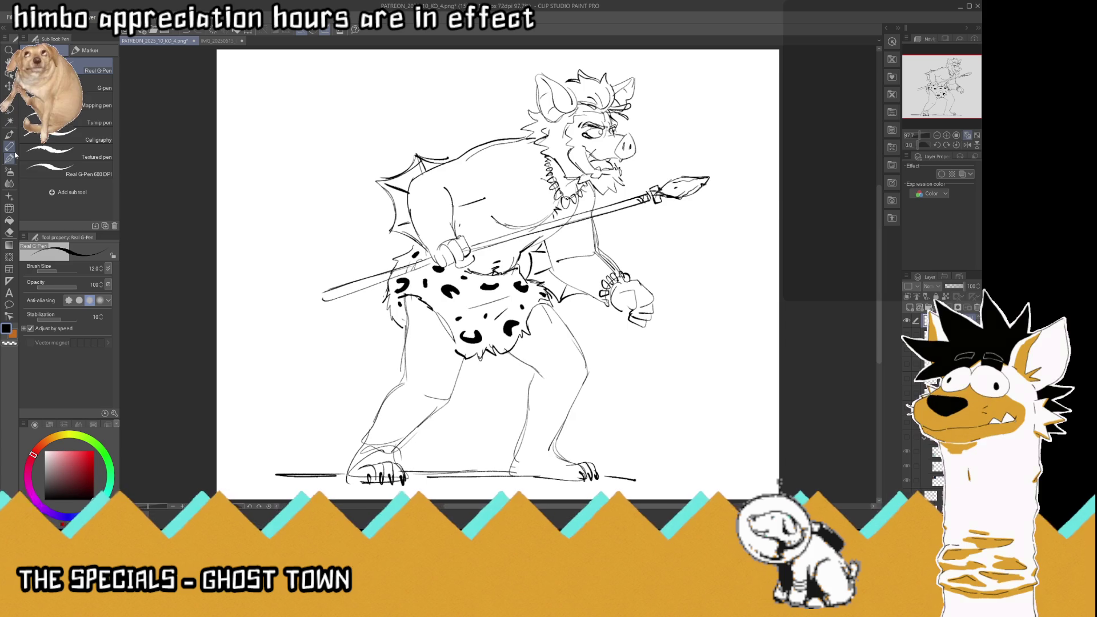
pyautogui.moveTo(495, 212); pyautogui.dragTo(564, 226)
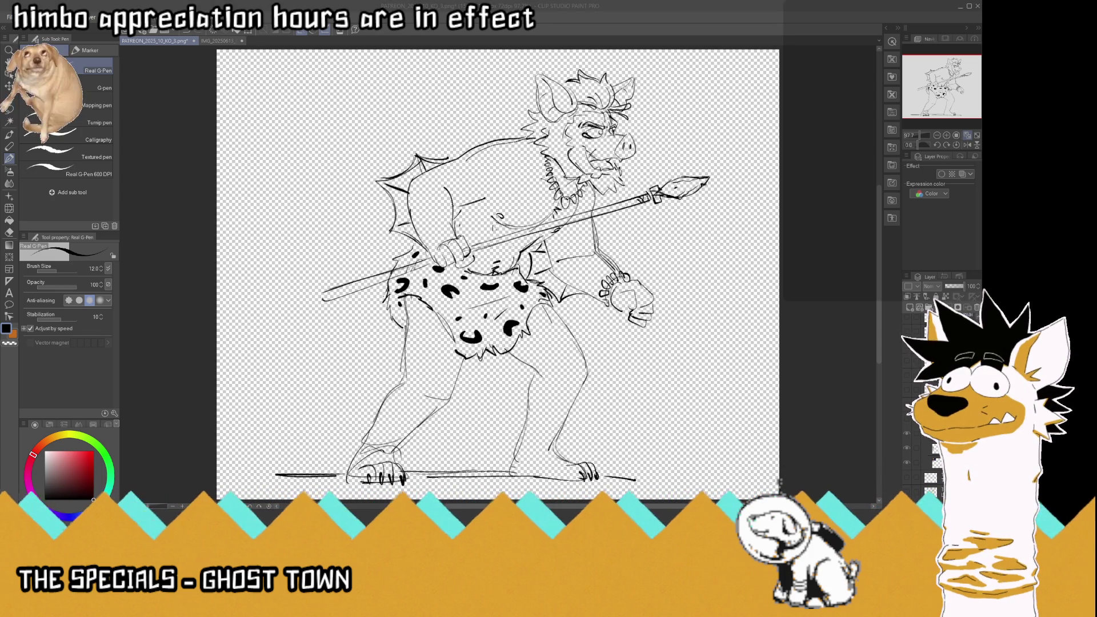
pyautogui.click(908, 514)
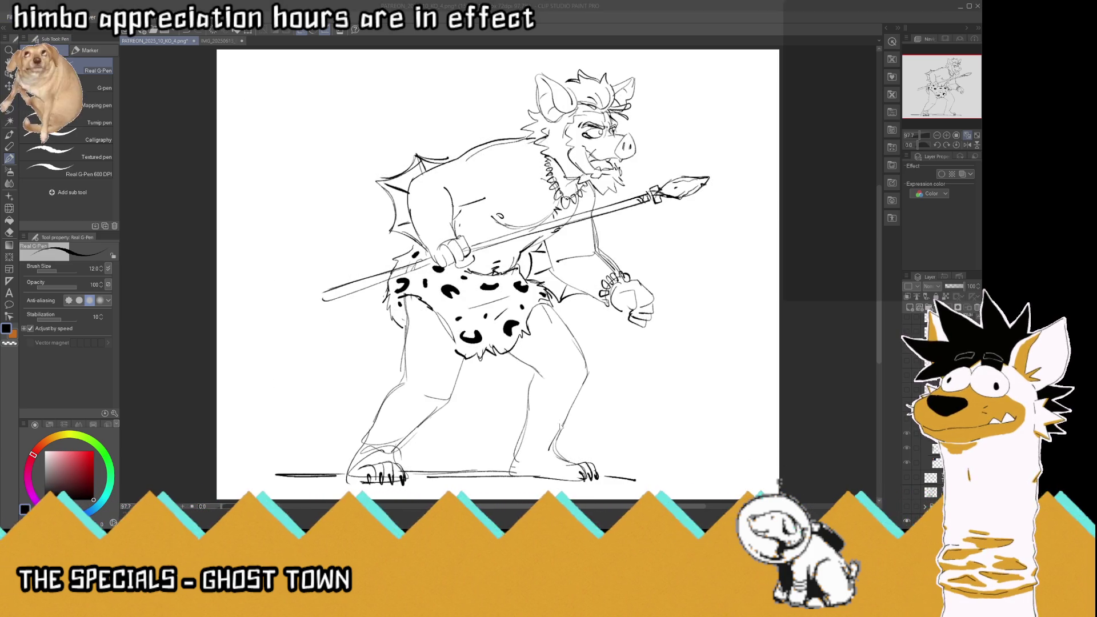
pyautogui.hotkey('ctrl', 's')
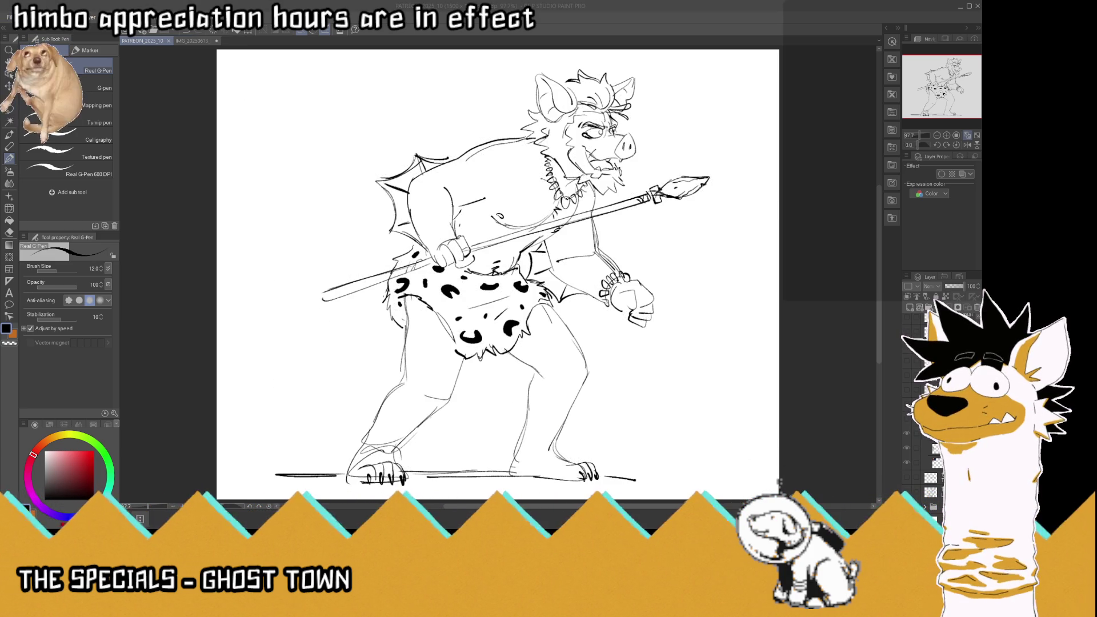